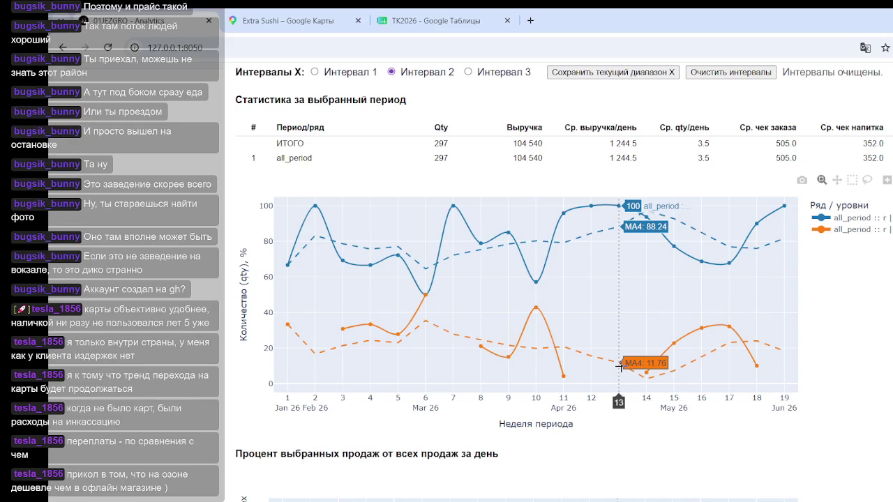
- Replace Level 1 series r (7030) with s (16274) and scroll to the statistics table
scroll(563, 361, up, 3)
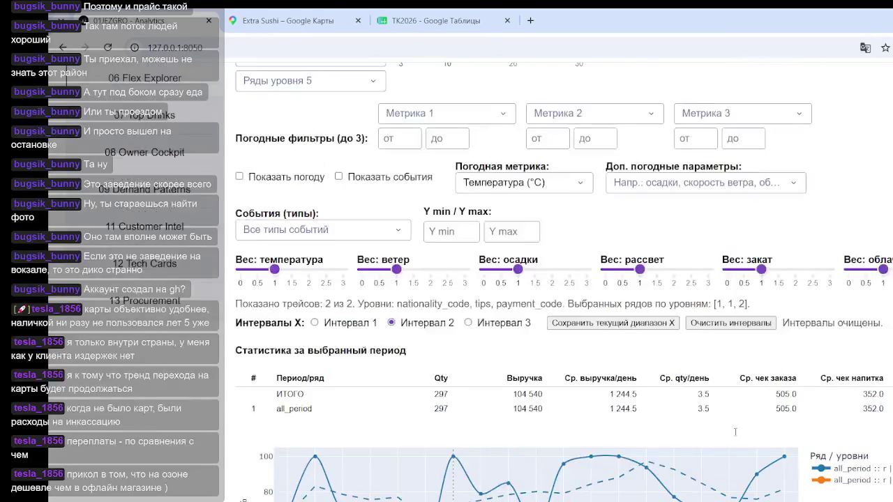
scroll(506, 393, down, 4)
scroll(525, 247, up, 4)
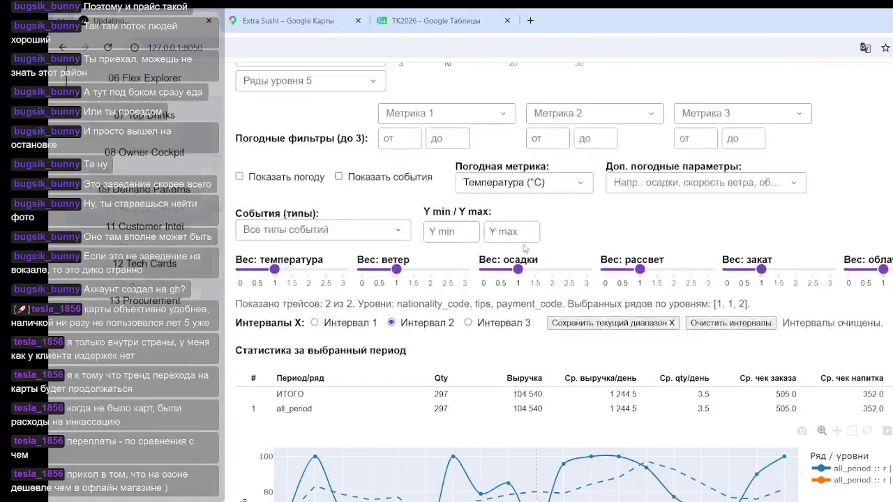
scroll(439, 282, up, 4)
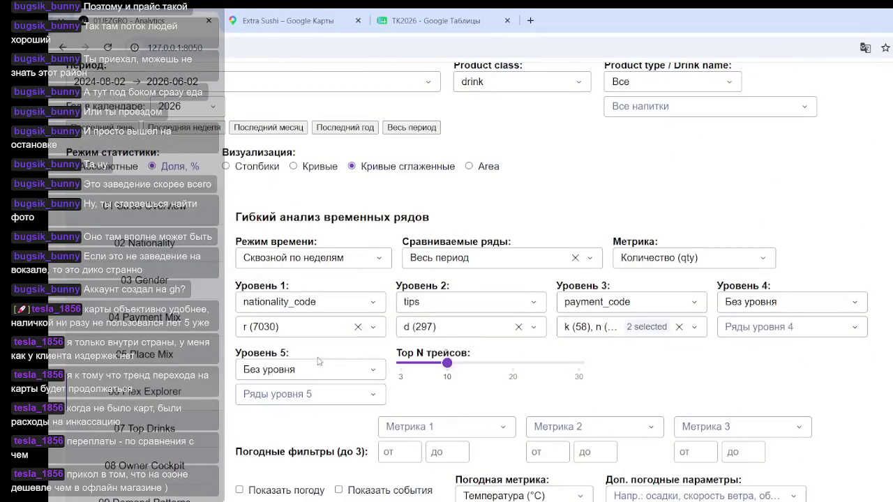
click(358, 327)
click(322, 328)
click(249, 399)
click(821, 342)
scroll(712, 246, down, 1)
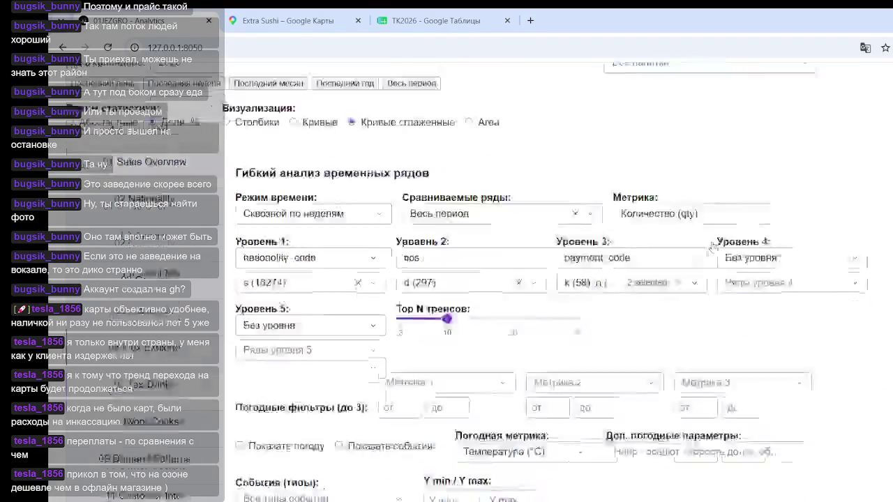
scroll(712, 246, down, 5)
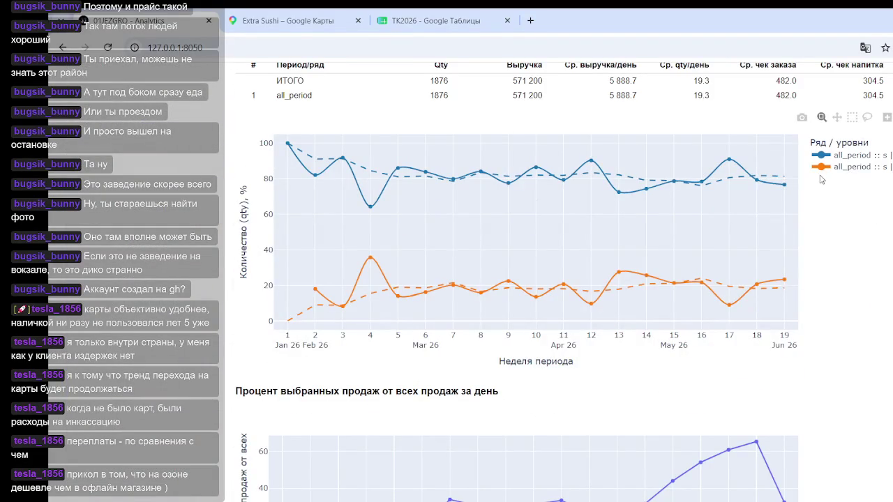
mouse_move(611, 280)
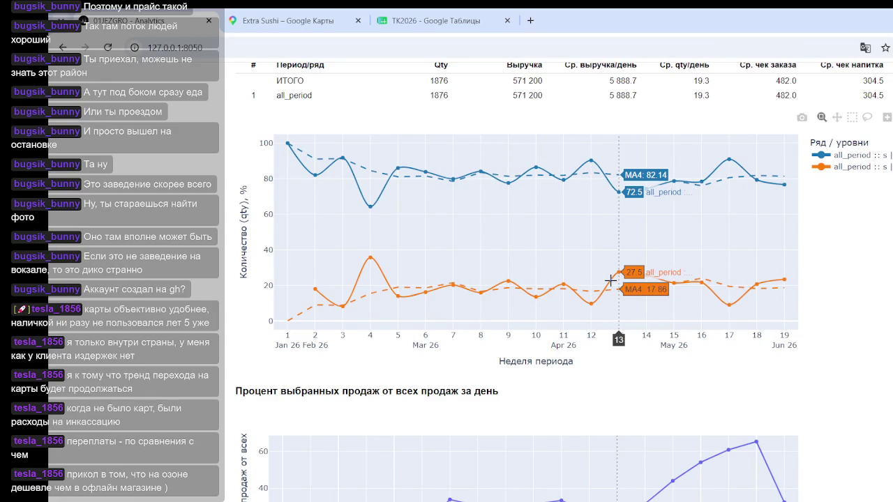
scroll(422, 296, up, 3)
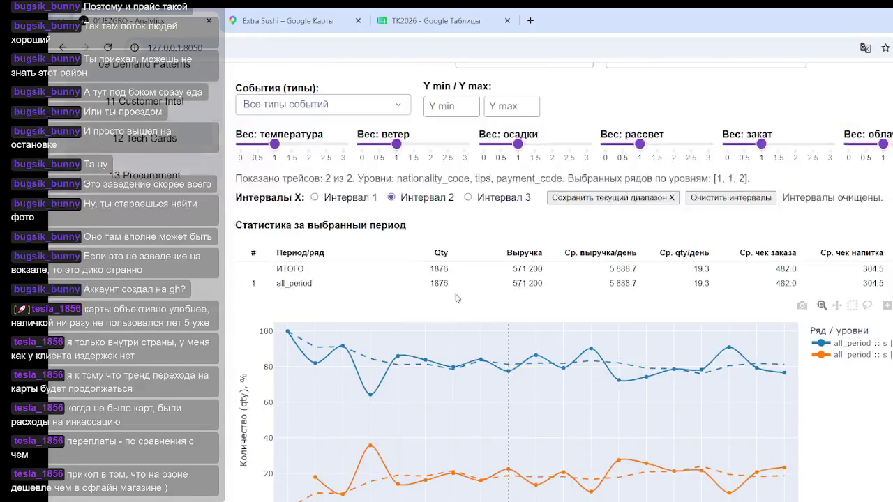
- Uncheck payment code n (239) at Level 3, leaving only k (58) selected
scroll(422, 292, up, 3)
scroll(422, 290, up, 2)
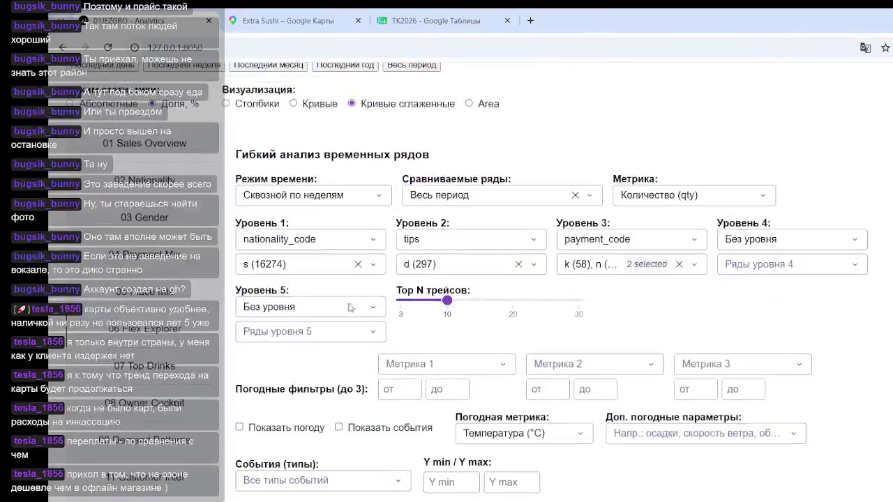
click(647, 268)
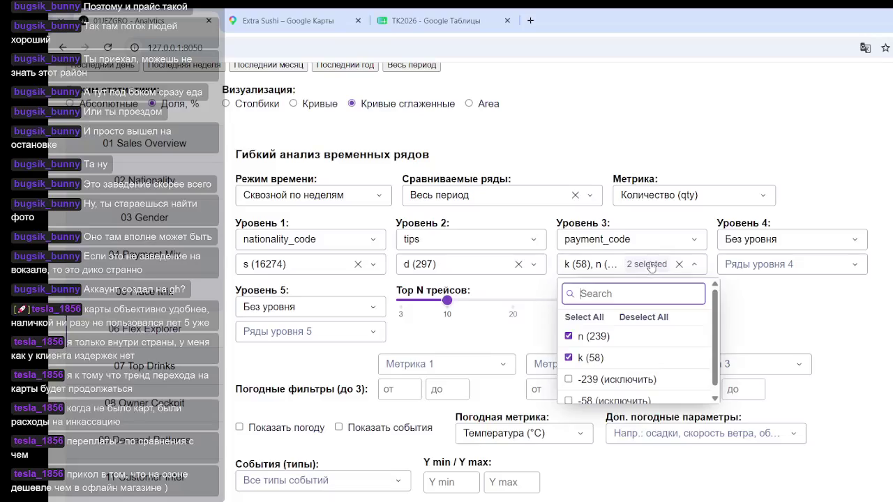
click(568, 339)
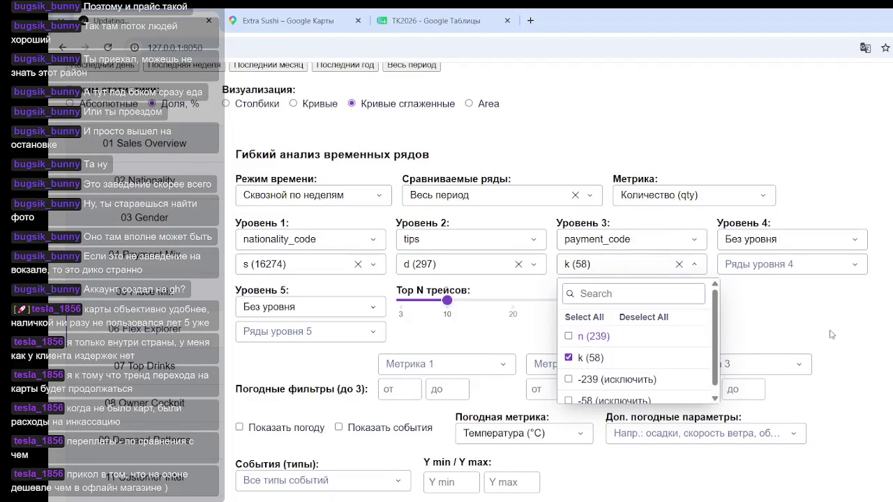
scroll(699, 291, down, 10)
scroll(699, 291, down, 5)
scroll(699, 290, up, 10)
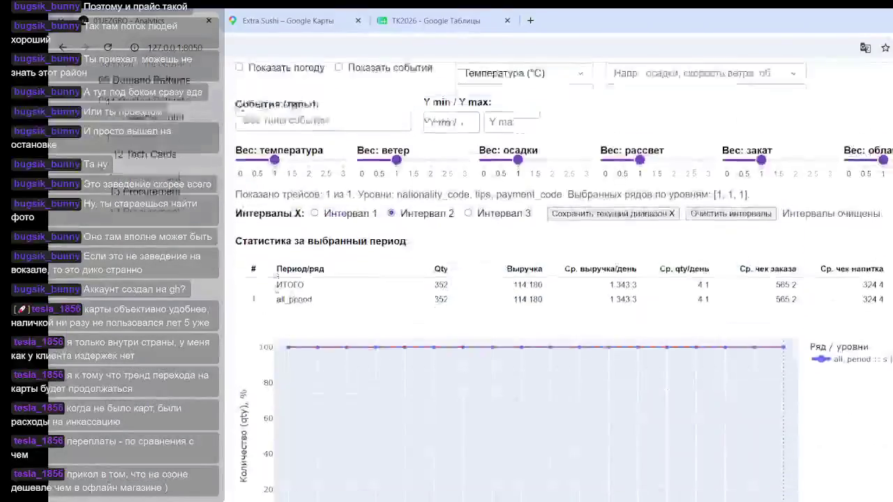
scroll(699, 291, up, 5)
scroll(698, 291, up, 5)
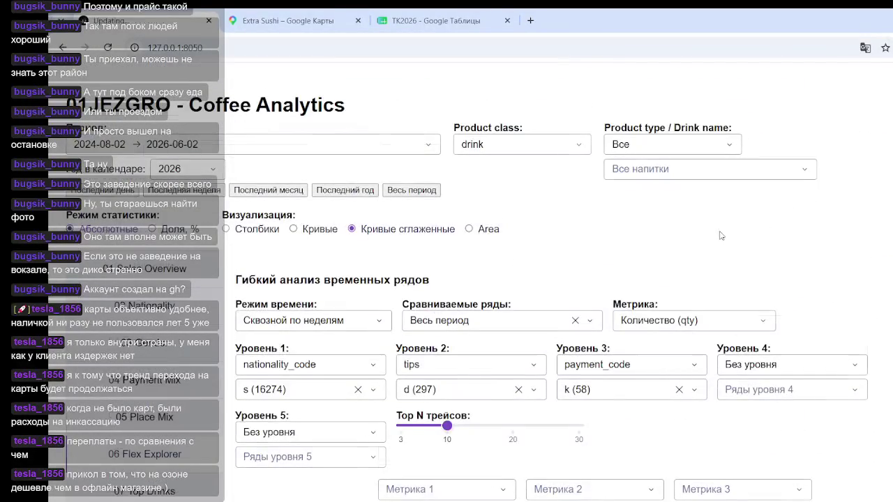
scroll(597, 253, down, 5)
scroll(598, 253, down, 10)
click(663, 317)
click(481, 316)
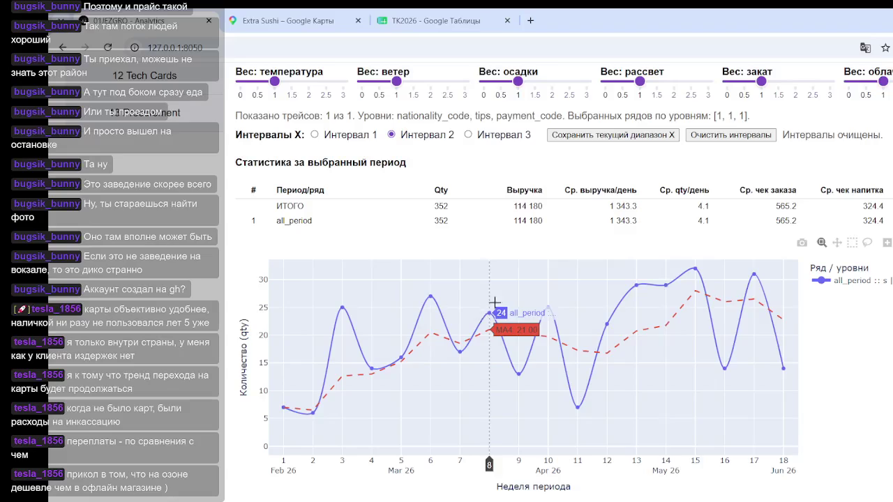
mouse_move(513, 314)
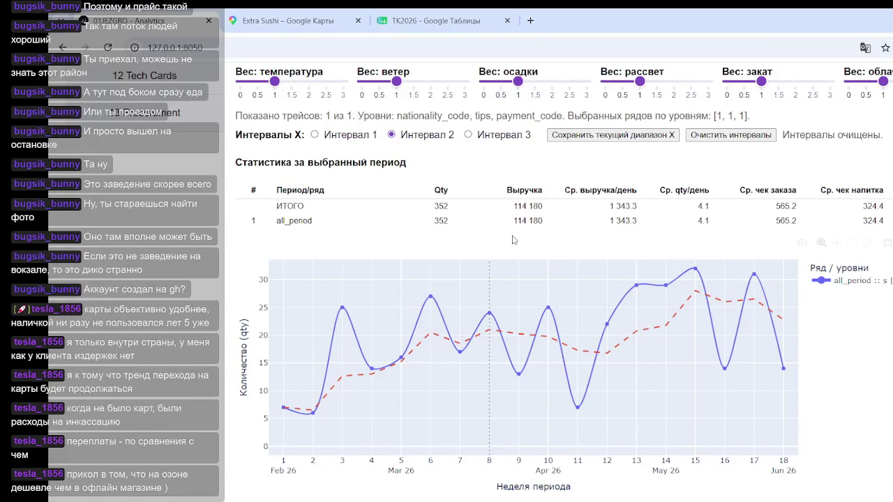
mouse_move(429, 221)
mouse_down()
mouse_move(743, 226)
mouse_move(694, 222)
mouse_up()
click(690, 222)
click(712, 223)
scroll(524, 296, up, 5)
scroll(525, 296, up, 4)
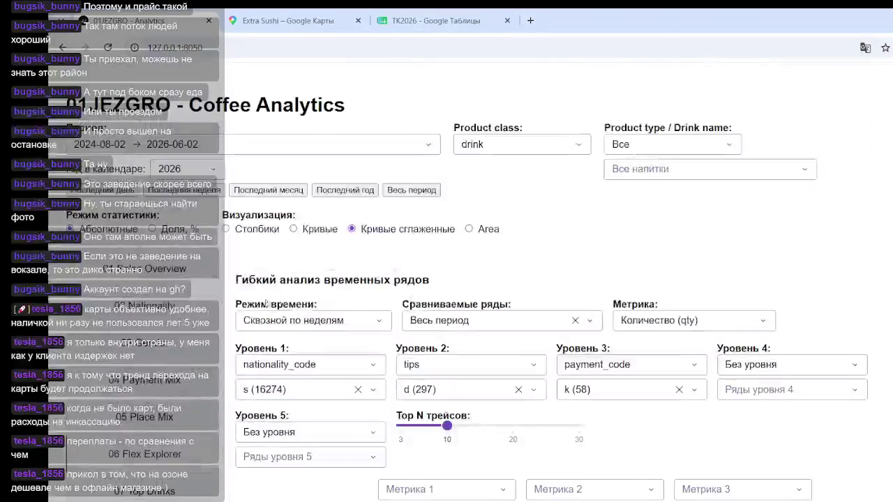
- Swap the Level 1 series from s (16274) to r (7030) and highlight the 21 160 revenue
click(267, 384)
click(248, 307)
click(247, 351)
click(700, 242)
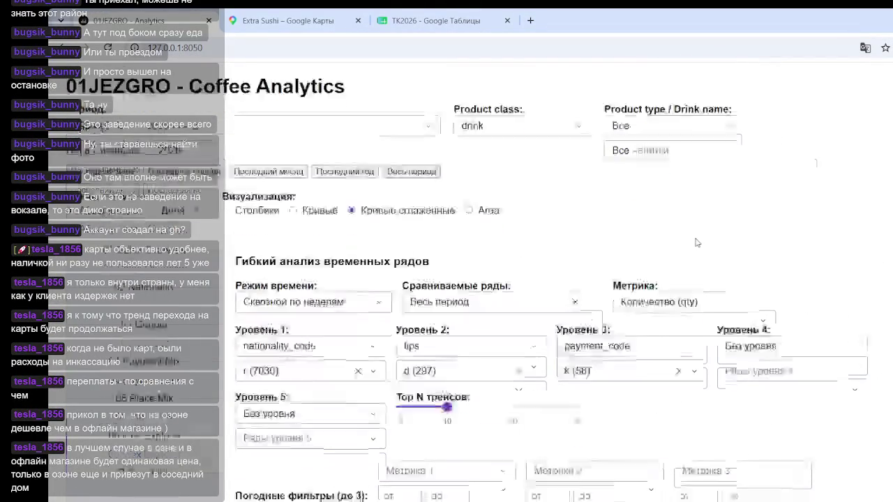
scroll(696, 279, down, 8)
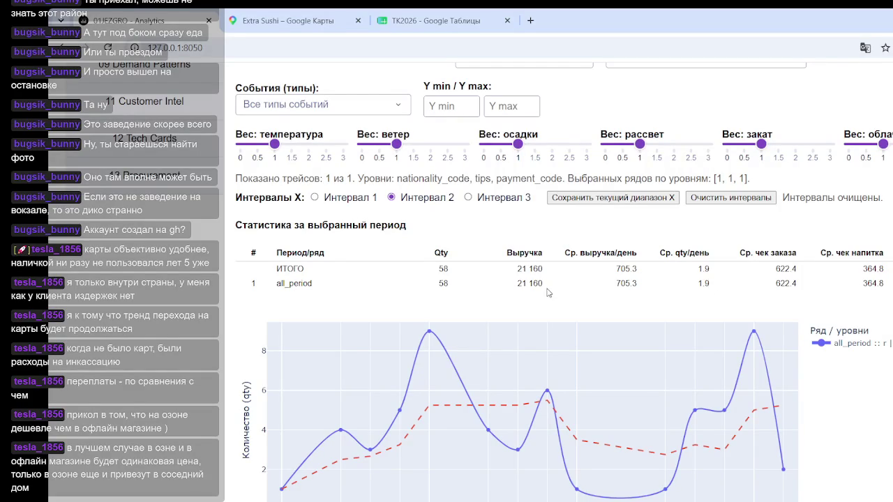
mouse_move(518, 322)
drag(517, 284, 560, 288)
scroll(434, 295, up, 5)
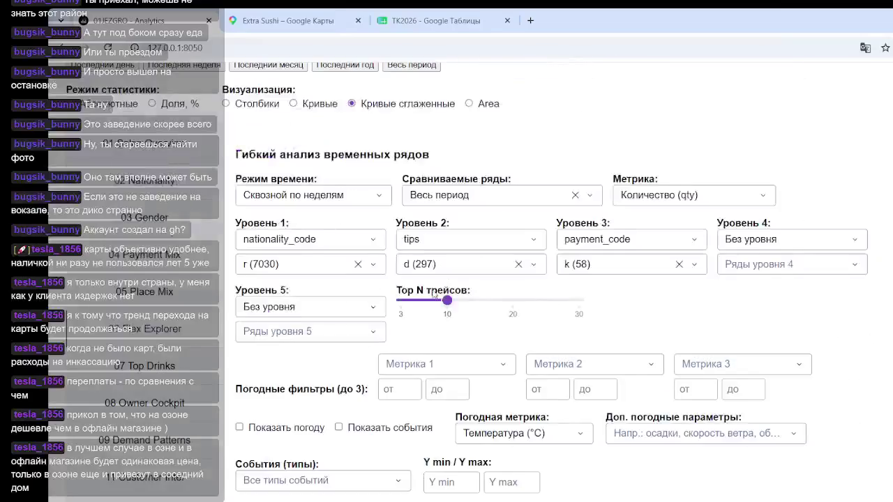
- Swap the Level 1 series from r (7030) back to s (16274) and check the all_period totals
scroll(434, 295, up, 2)
click(321, 389)
click(247, 329)
click(247, 308)
click(519, 252)
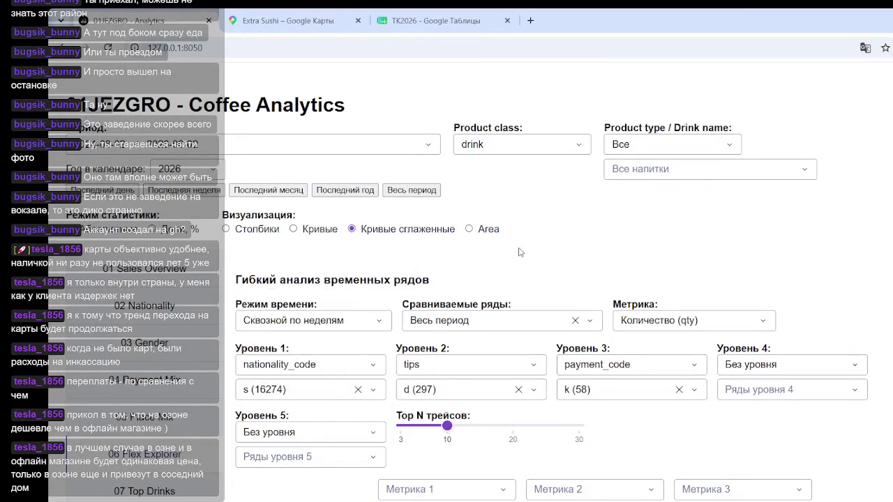
scroll(518, 252, down, 2)
scroll(519, 252, down, 5)
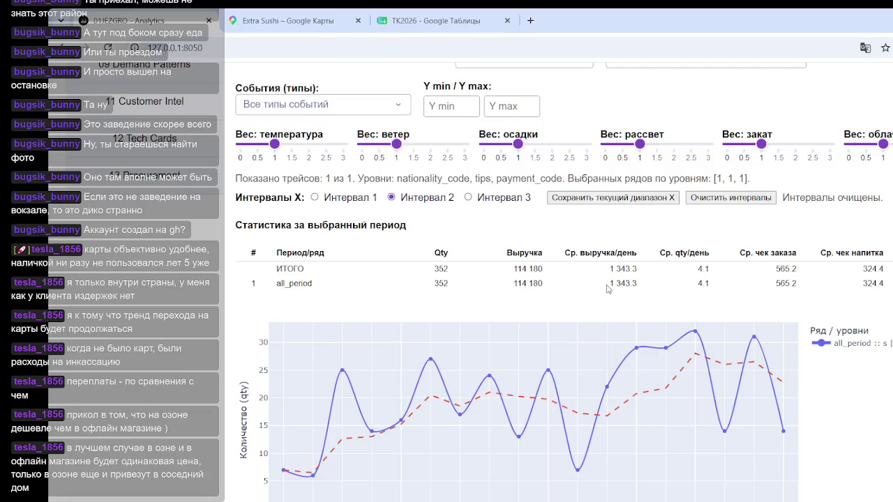
drag(522, 284, 444, 287)
click(491, 291)
scroll(530, 279, down, 1)
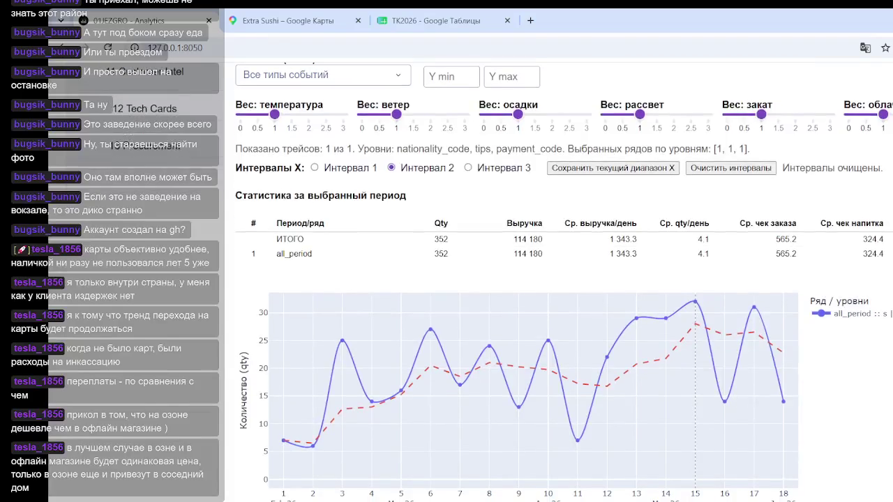
scroll(530, 279, down, 1)
scroll(530, 279, down, 1)
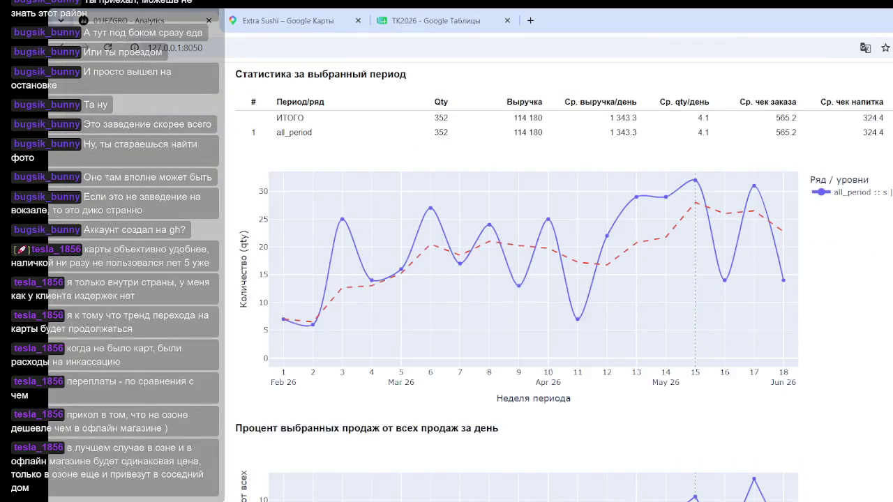
scroll(756, 222, up, 1)
scroll(756, 222, up, 1)
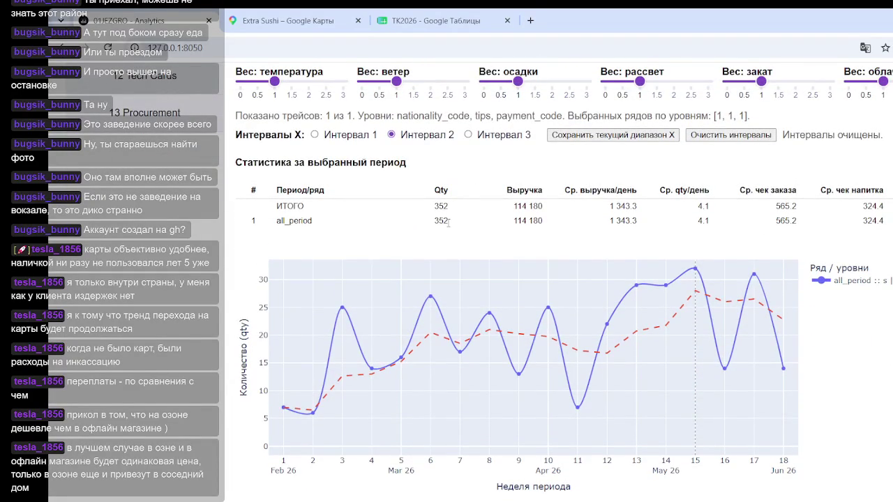
drag(448, 222, 426, 223)
click(548, 222)
drag(505, 228, 562, 228)
click(562, 228)
drag(695, 222, 729, 225)
click(707, 221)
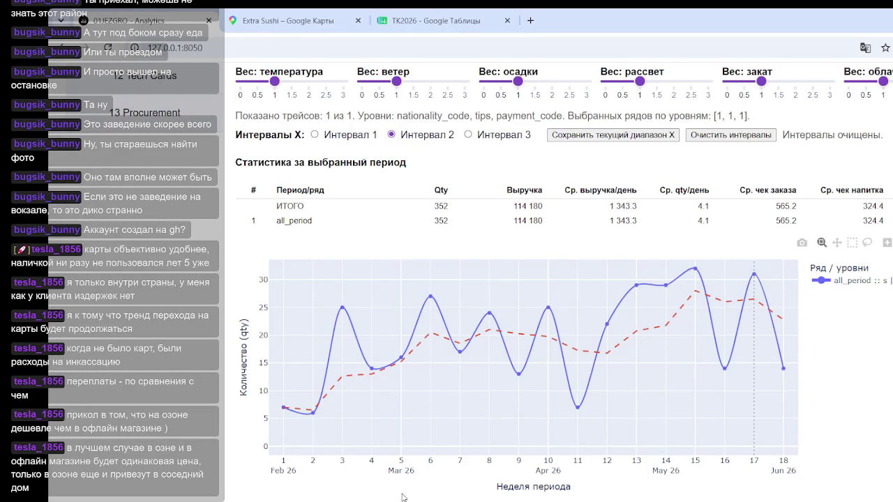
scroll(465, 414, down, 1)
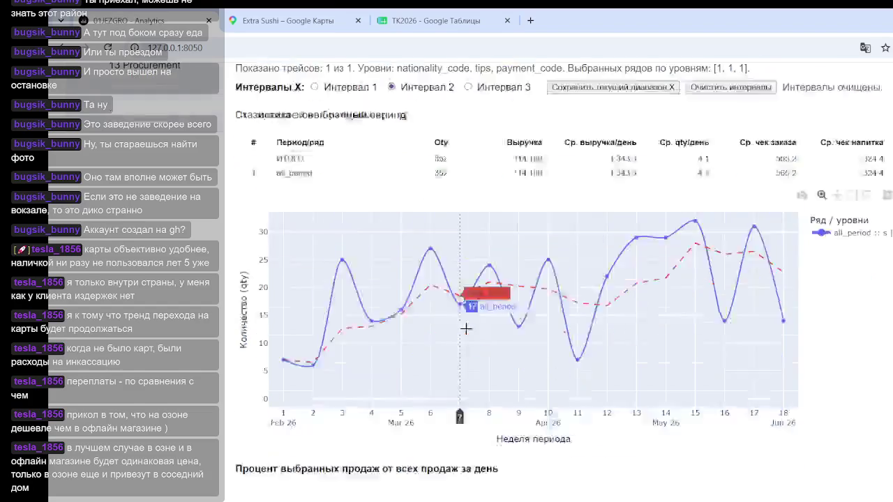
scroll(496, 281, down, 3)
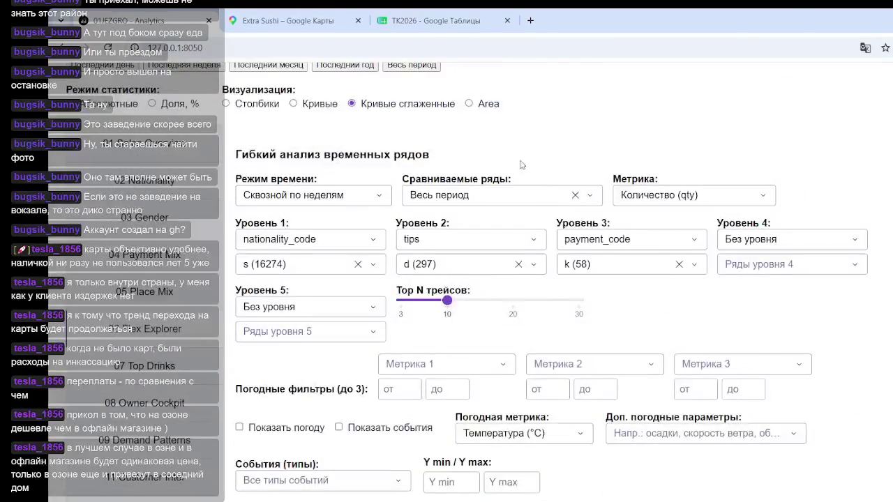
- Scroll up to the level filters and clear s (16274) from the Level 1 series
scroll(565, 221, down, 4)
scroll(565, 223, down, 4)
scroll(565, 231, up, 3)
scroll(565, 233, down, 3)
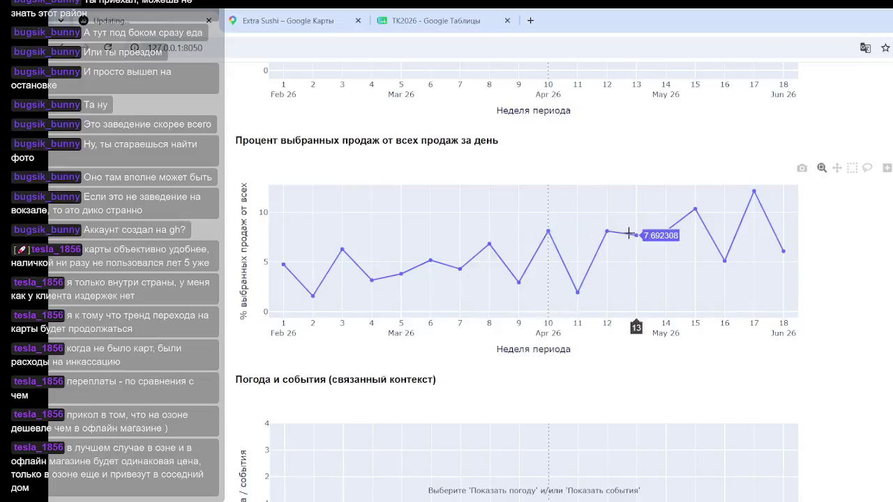
mouse_move(431, 260)
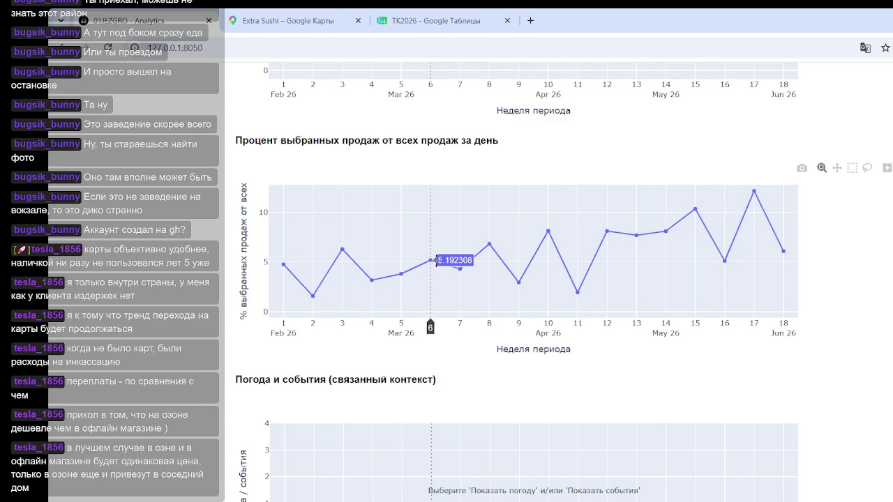
scroll(435, 261, up, 5)
scroll(418, 238, up, 1)
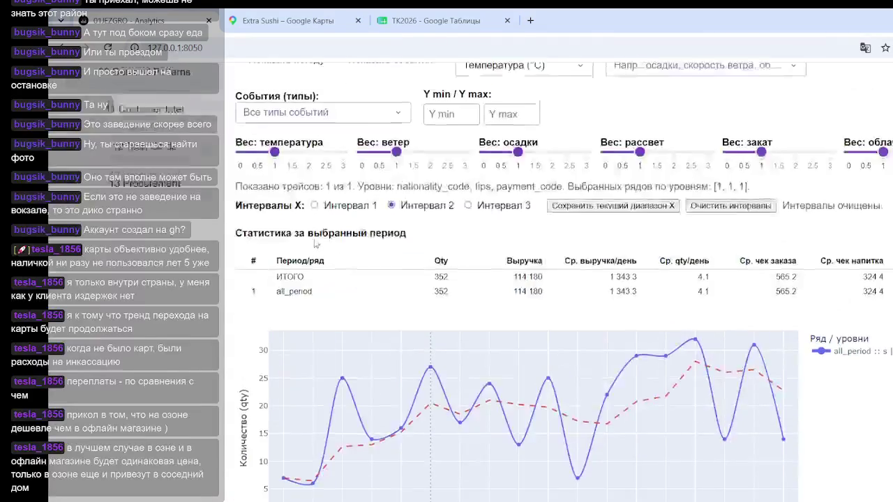
scroll(391, 216, up, 2)
scroll(362, 197, up, 2)
scroll(362, 198, up, 2)
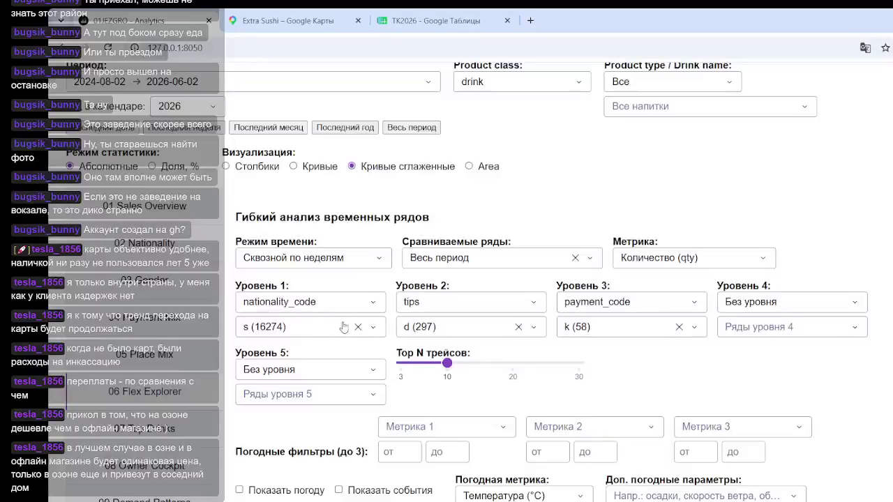
click(357, 326)
click(329, 330)
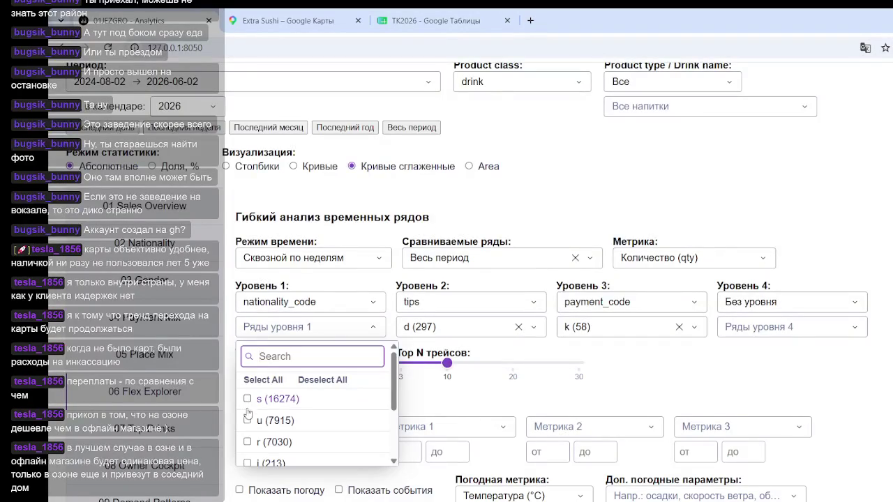
- Select r (7030) as the Level 1 series and apply it
click(248, 442)
click(695, 397)
scroll(696, 397, down, 5)
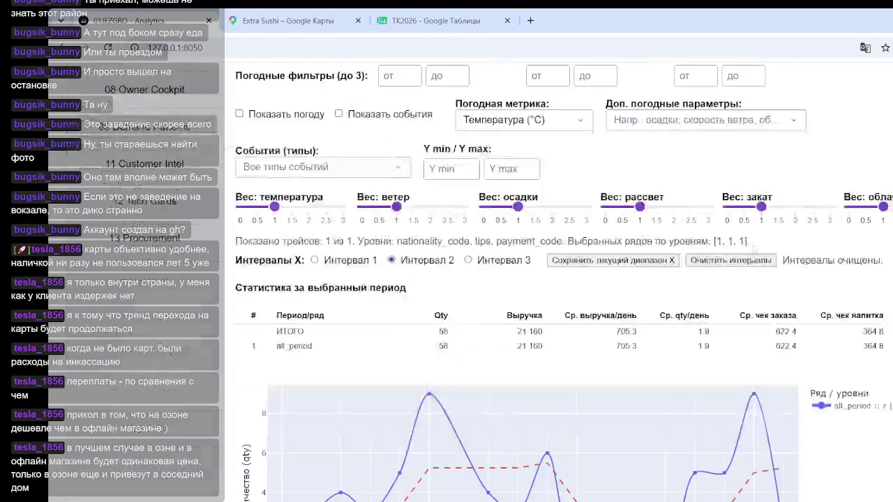
scroll(642, 244, down, 5)
scroll(754, 300, down, 1)
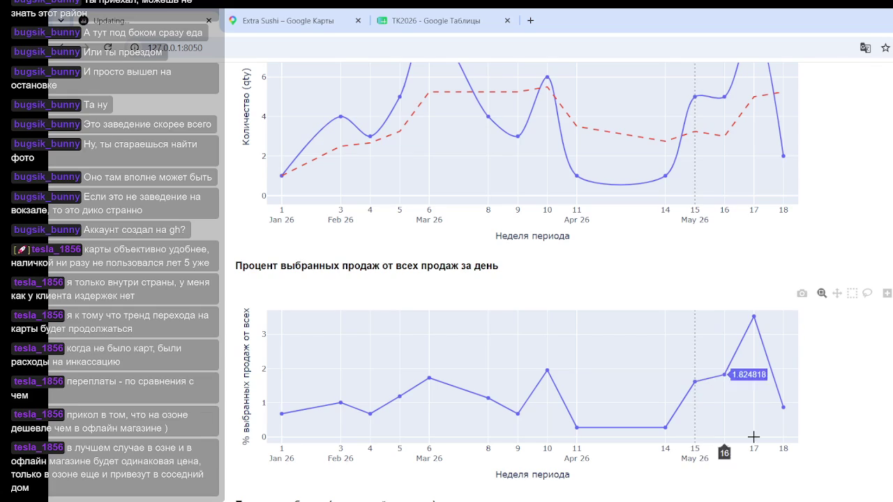
- Scroll through the dashboard charts to review the r series results
scroll(737, 389, up, 1)
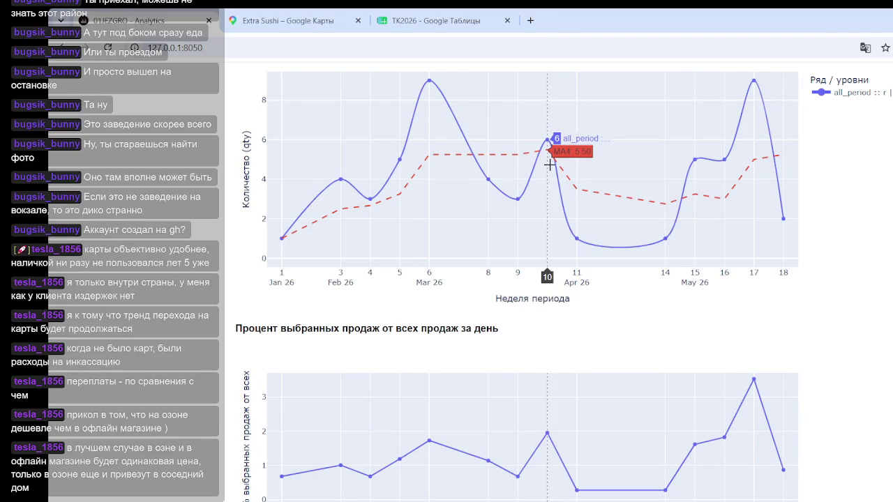
scroll(488, 309, up, 3)
scroll(489, 308, up, 6)
scroll(474, 310, up, 5)
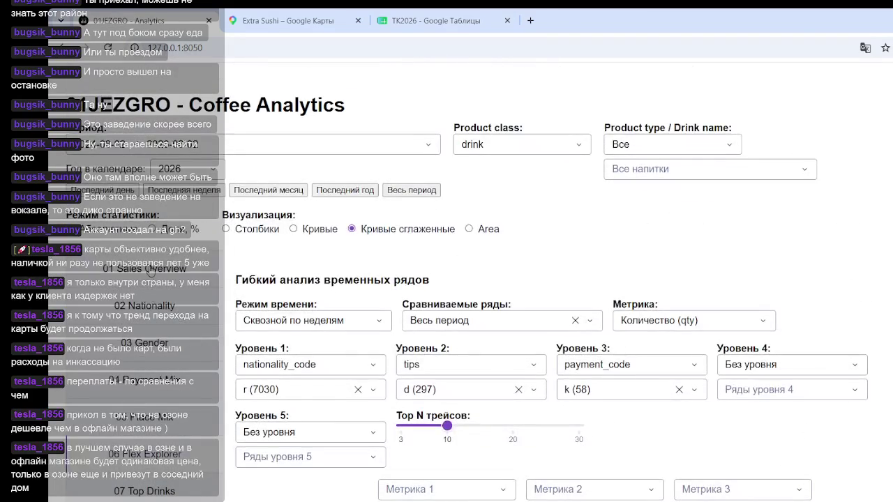
scroll(644, 199, down, 1)
scroll(702, 200, down, 5)
scroll(493, 241, up, 4)
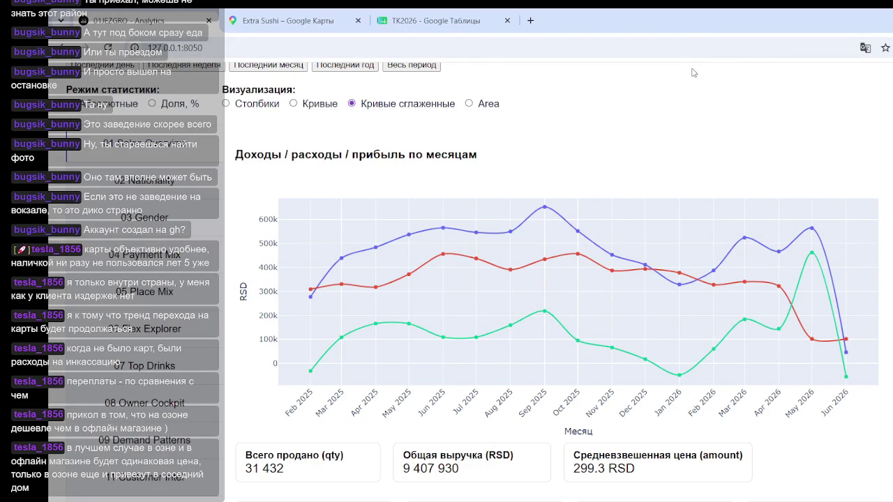
- Go to the 06 Flex Explorer page from the left sidebar
scroll(160, 412, down, 2)
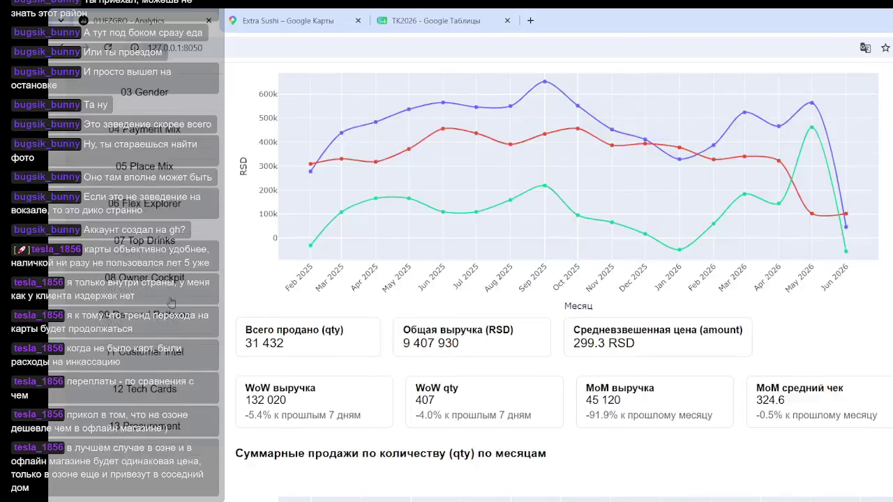
click(172, 208)
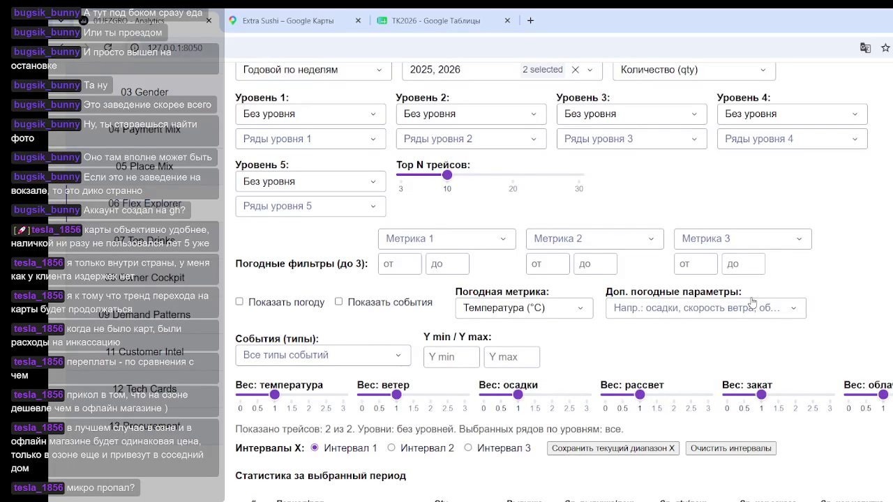
- Inspect the Level 1 grouping options and close them unchanged
scroll(803, 317, down, 3)
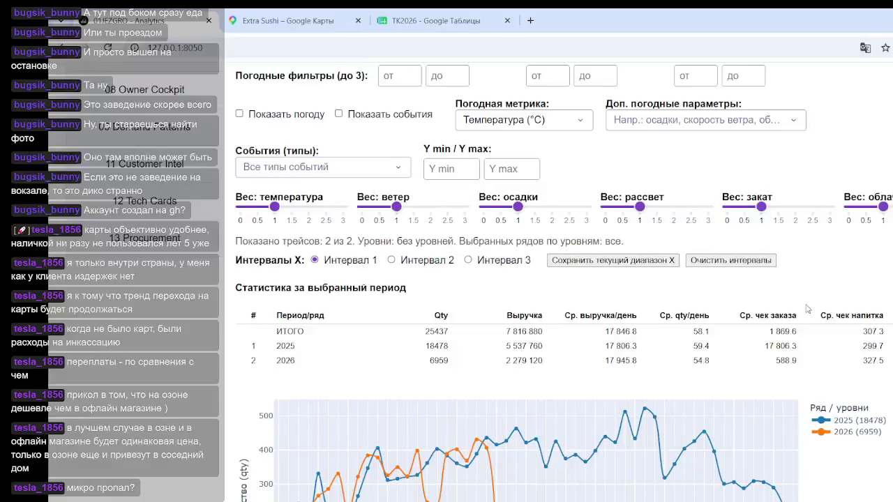
scroll(802, 307, down, 1)
scroll(729, 317, up, 3)
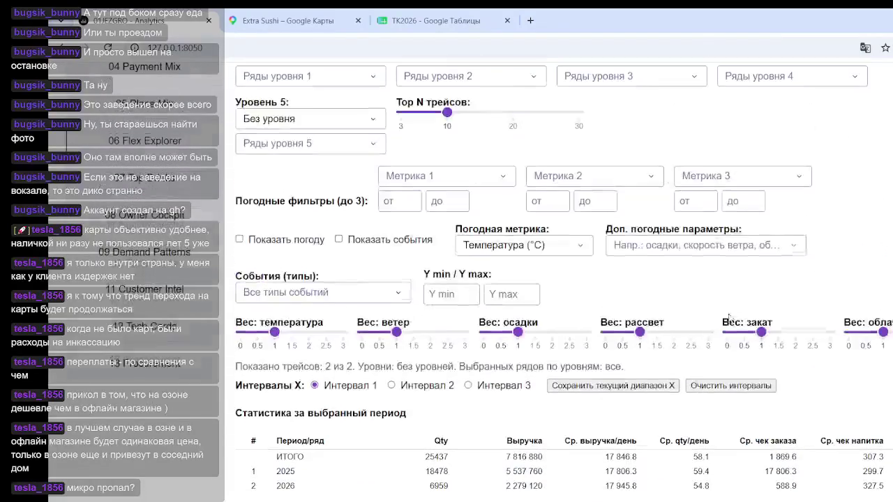
scroll(610, 285, up, 3)
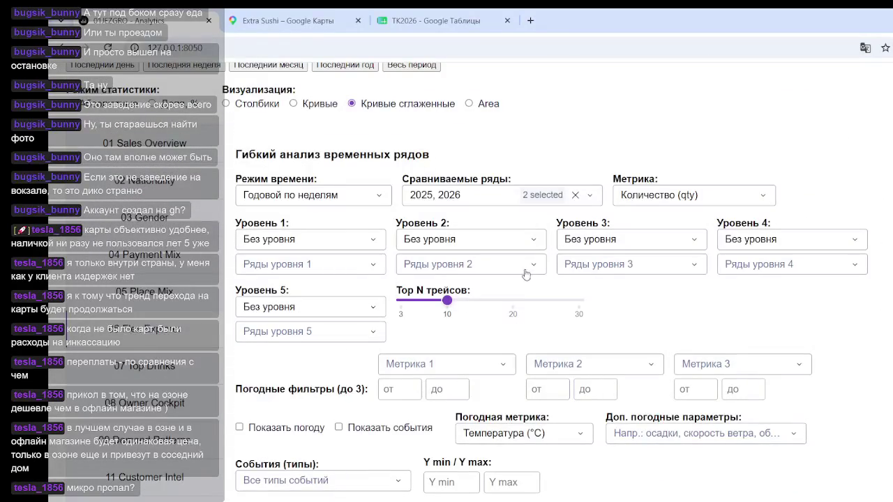
click(352, 241)
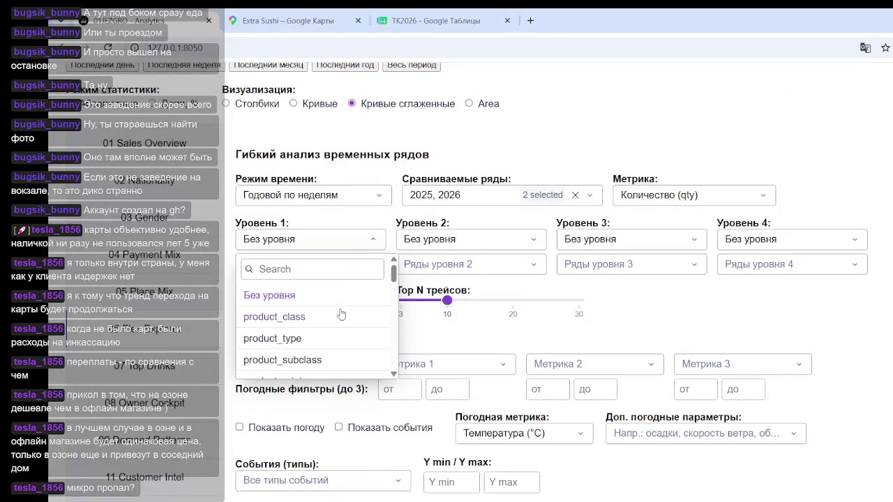
scroll(341, 315, down, 1)
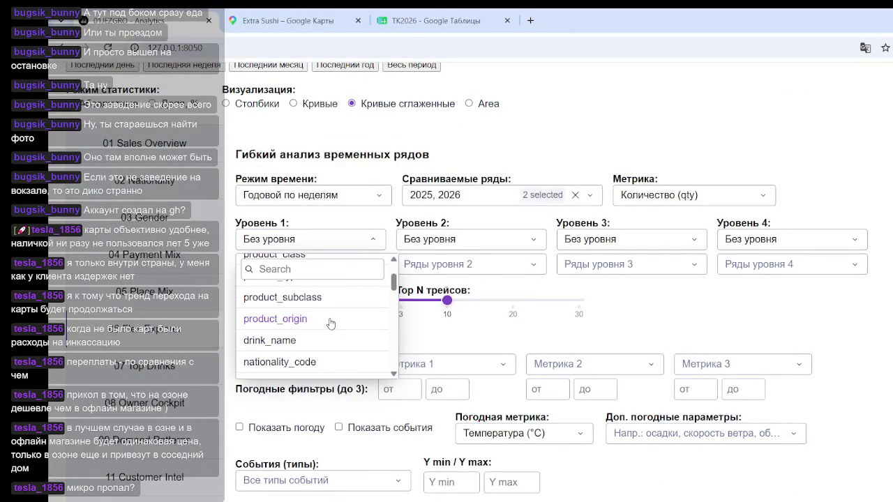
click(716, 311)
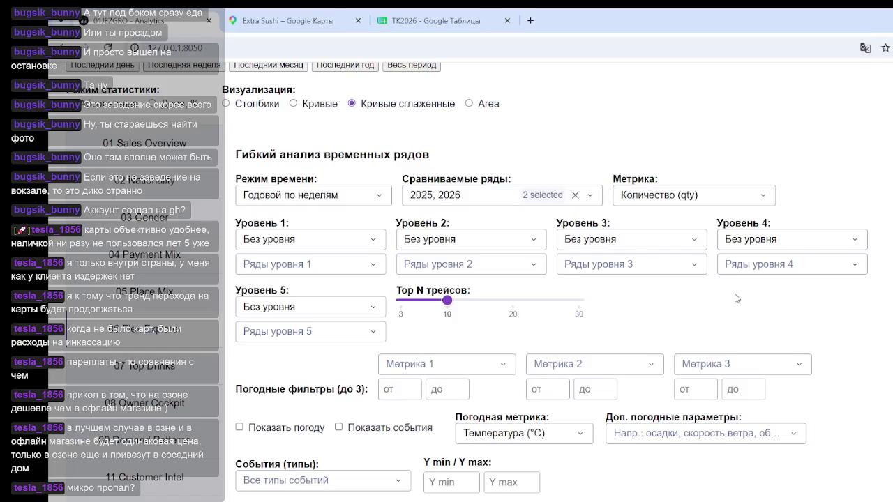
- Set the time mode to Сквозной по месяцам to show the monthly income/expenses/profit chart
click(314, 201)
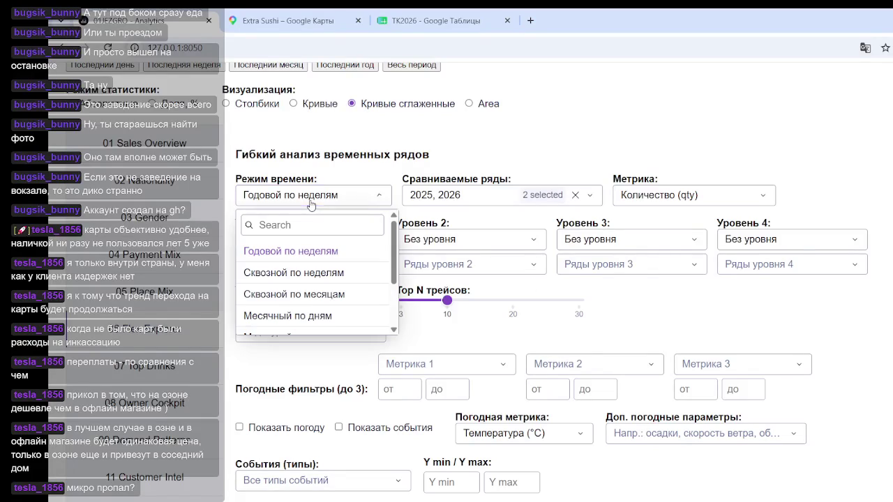
click(315, 295)
scroll(806, 241, down, 5)
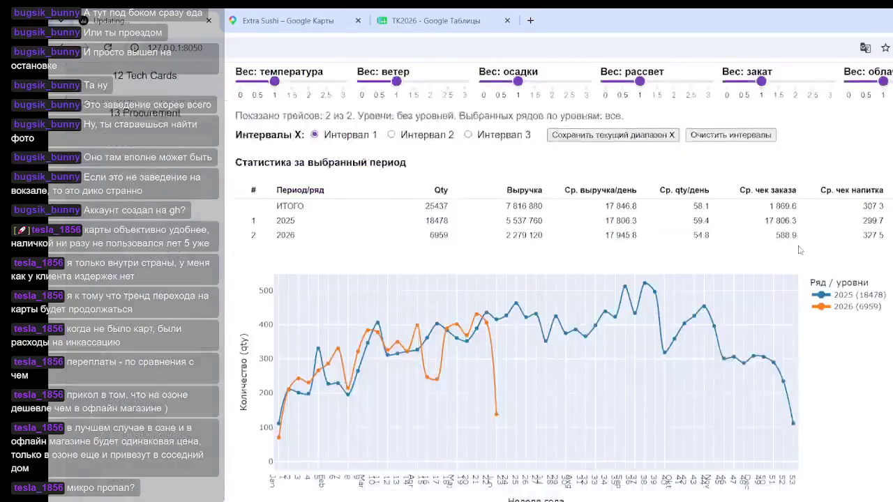
scroll(806, 241, down, 3)
scroll(806, 241, up, 4)
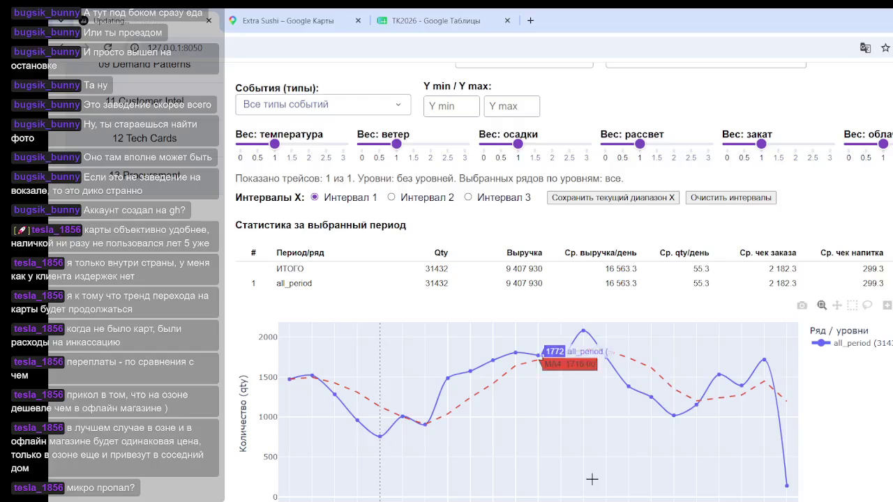
scroll(398, 381, down, 1)
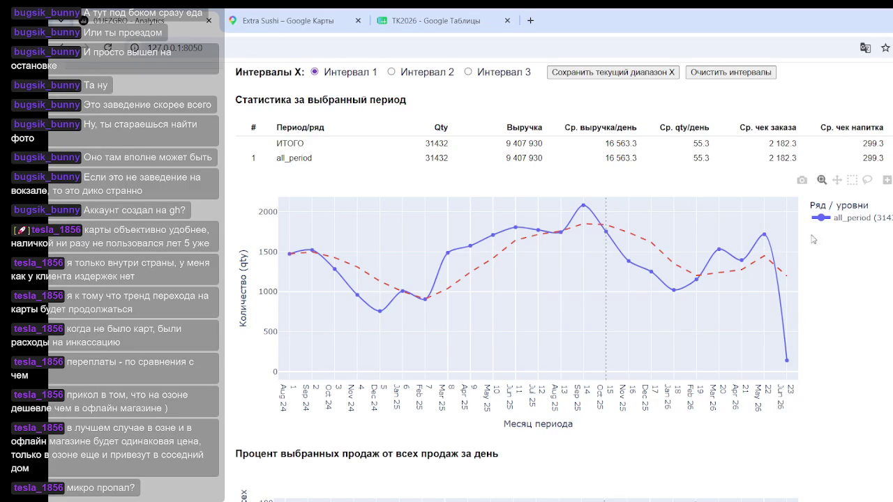
mouse_move(651, 271)
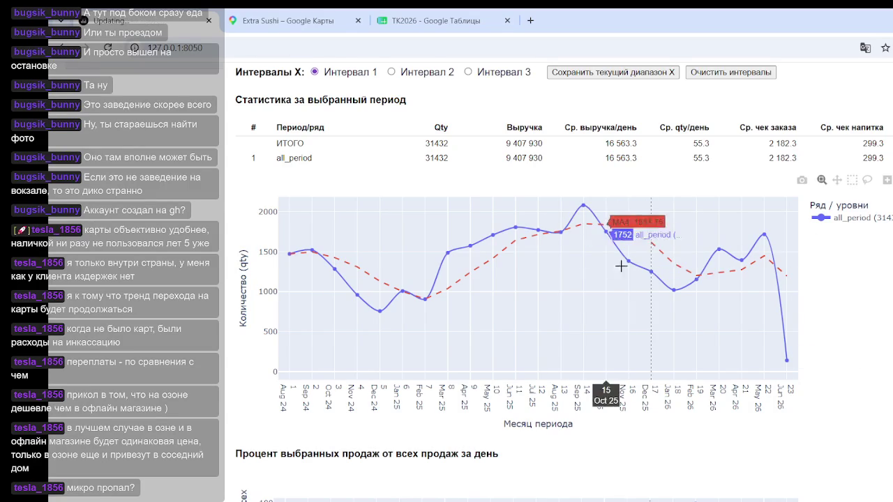
scroll(231, 279, up, 1)
scroll(159, 274, up, 1)
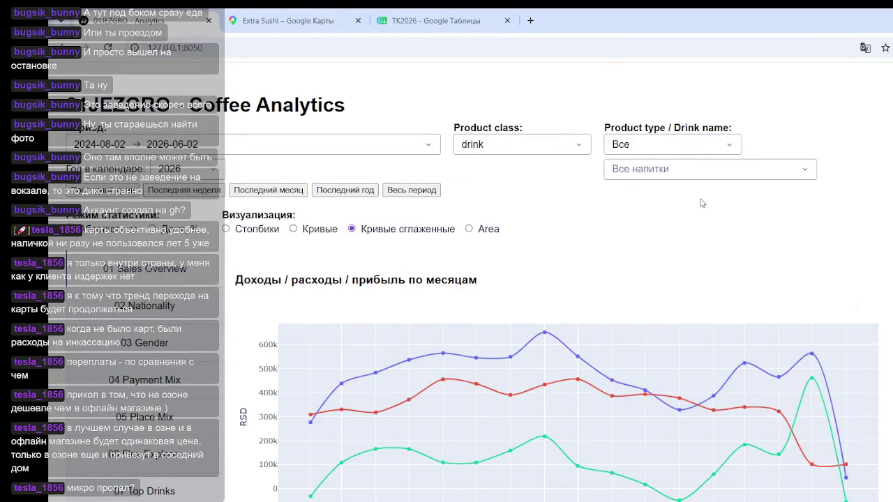
scroll(697, 198, down, 3)
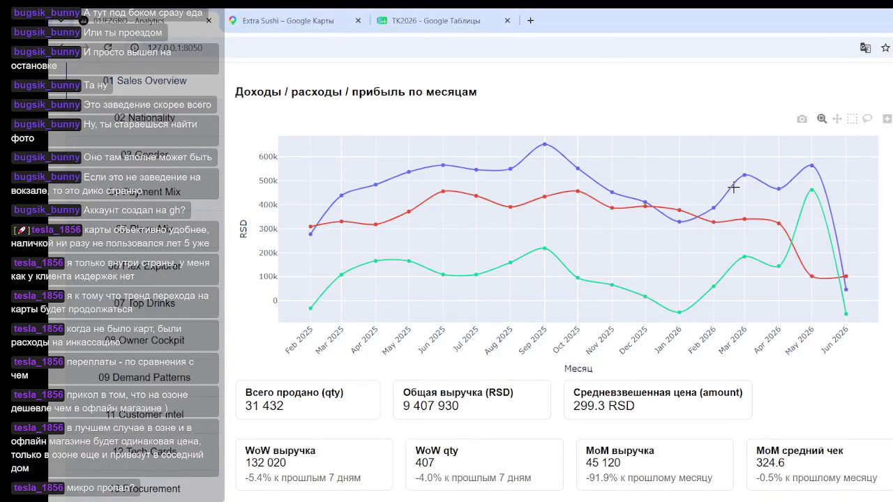
scroll(627, 209, down, 1)
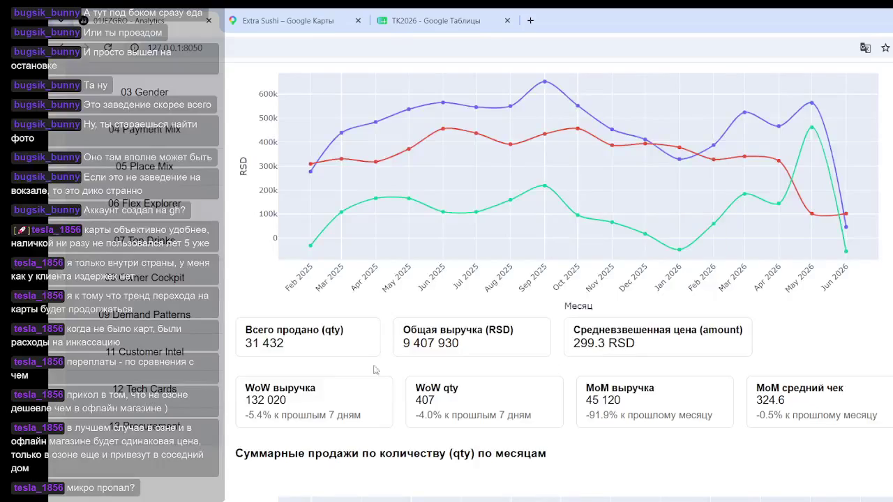
scroll(530, 342, up, 4)
scroll(509, 369, down, 2)
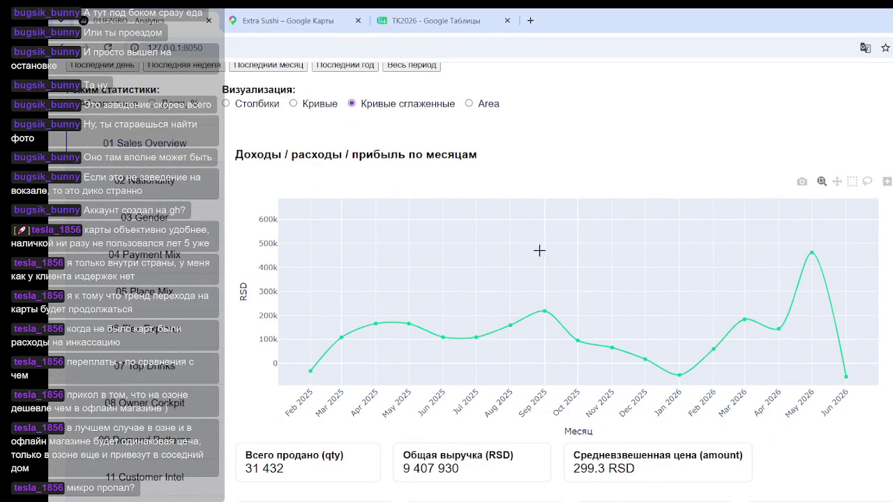
scroll(595, 368, down, 2)
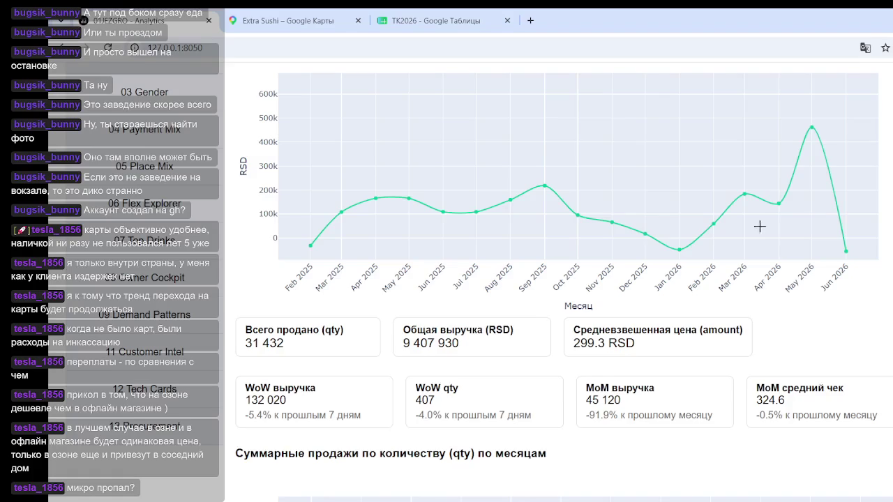
scroll(767, 237, down, 2)
scroll(796, 286, down, 4)
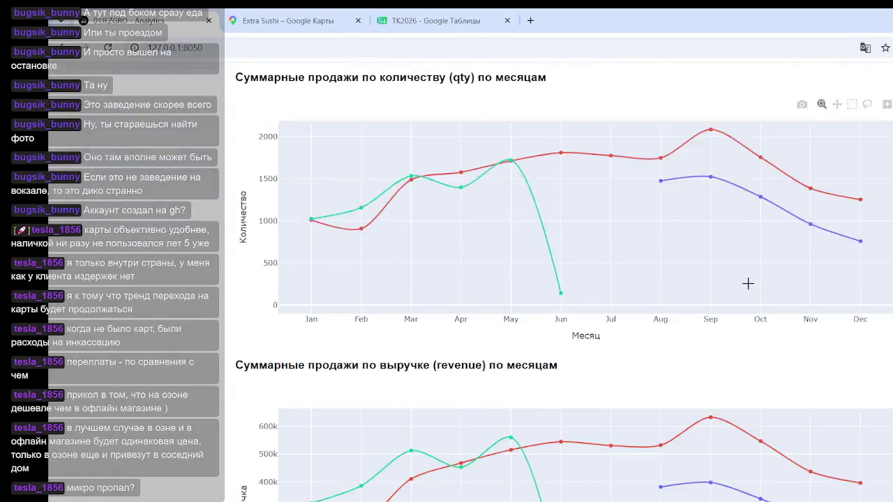
scroll(747, 283, up, 5)
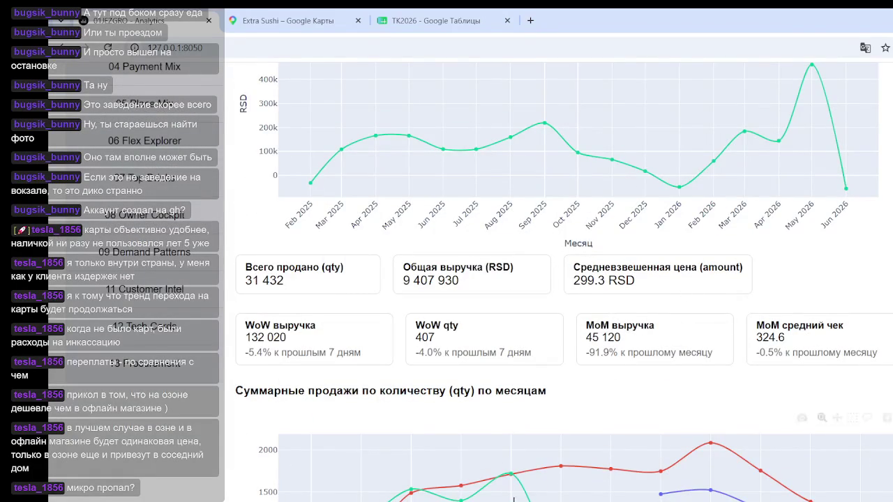
mouse_move(341, 145)
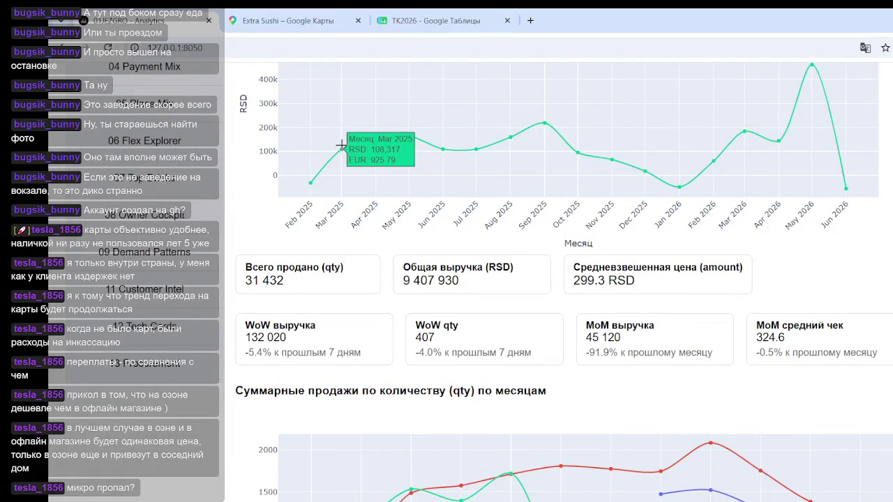
scroll(558, 279, up, 3)
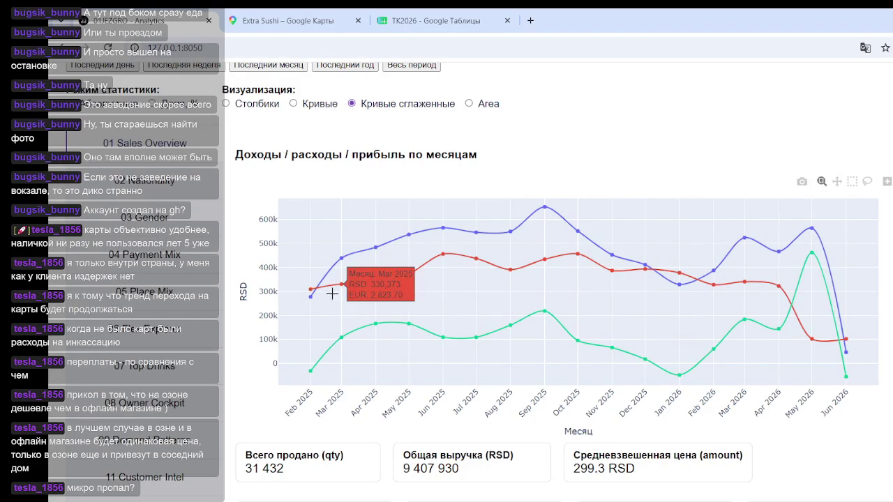
- Scroll the dashboard back to the top and switch to the TK2026 spreadsheet tab
mouse_move(341, 284)
scroll(663, 319, down, 5)
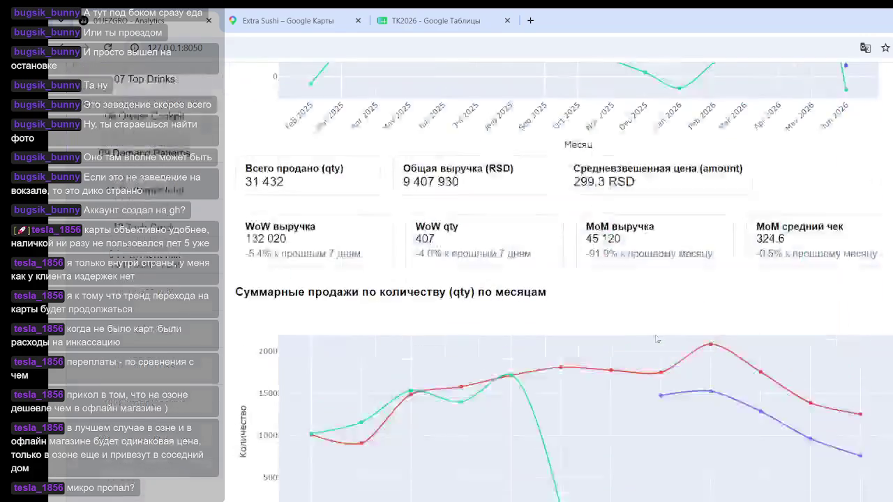
scroll(663, 319, up, 3)
scroll(665, 319, up, 3)
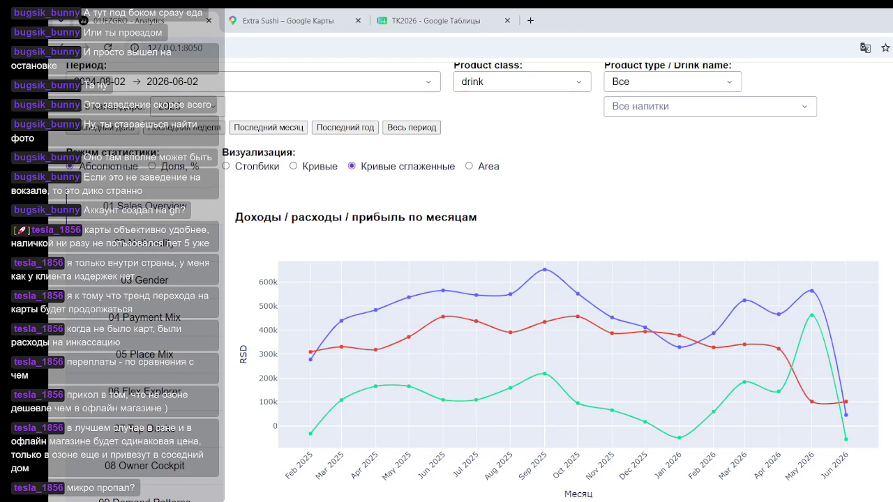
click(432, 20)
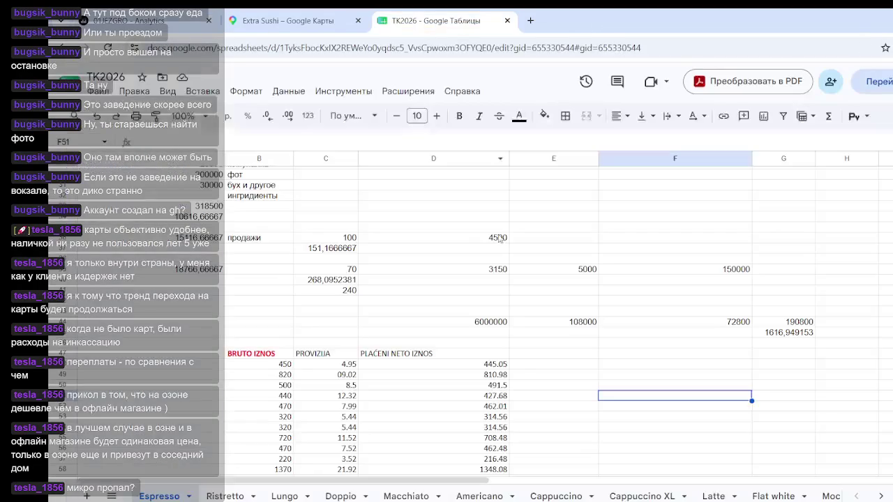
- Clear the old values in A44:G76 of the Espresso sheet
scroll(294, 347, down, 5)
scroll(253, 256, up, 3)
mouse_move(189, 263)
mouse_down()
mouse_move(539, 474)
mouse_move(793, 355)
mouse_up()
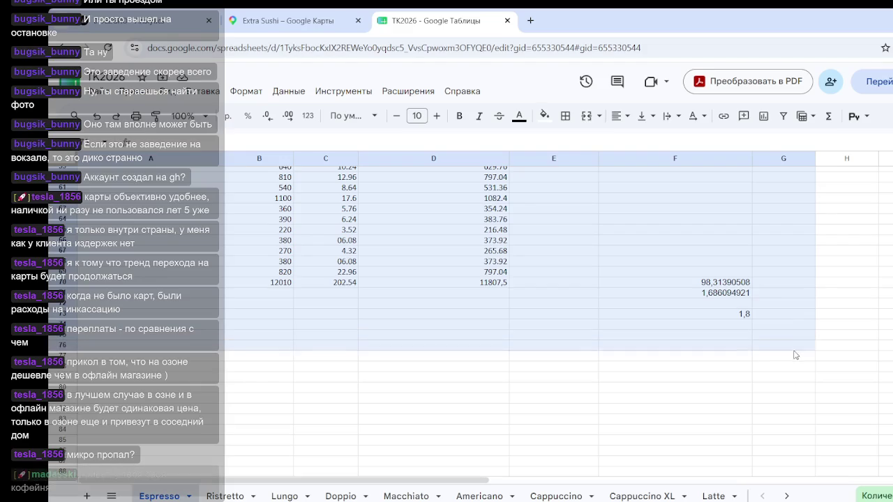
key(Delete)
scroll(450, 356, up, 4)
scroll(415, 352, up, 2)
scroll(235, 263, up, 1)
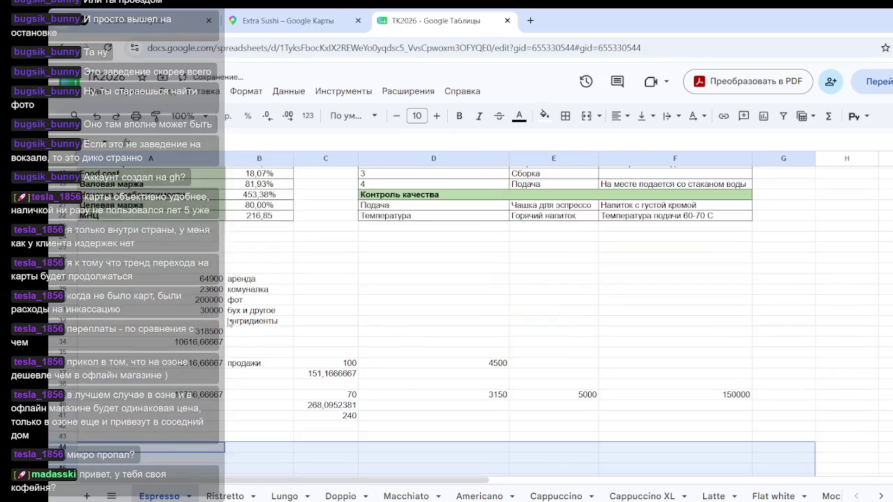
scroll(228, 381, down, 2)
click(216, 323)
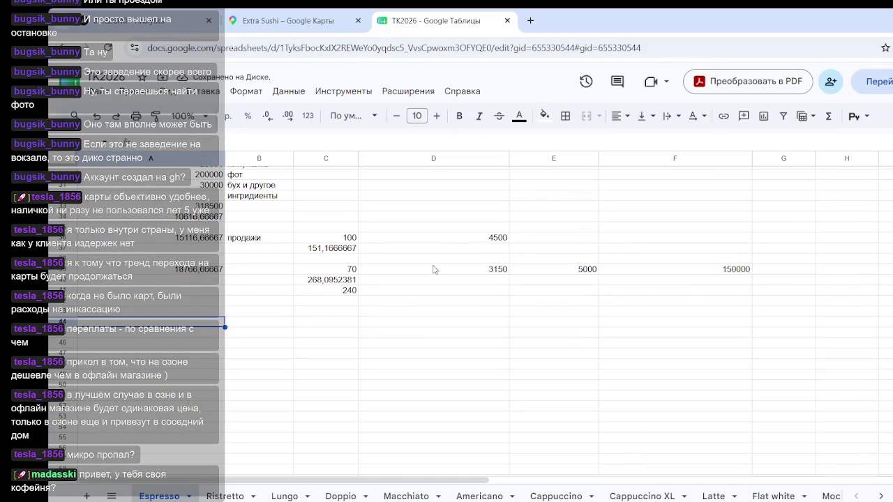
click(144, 19)
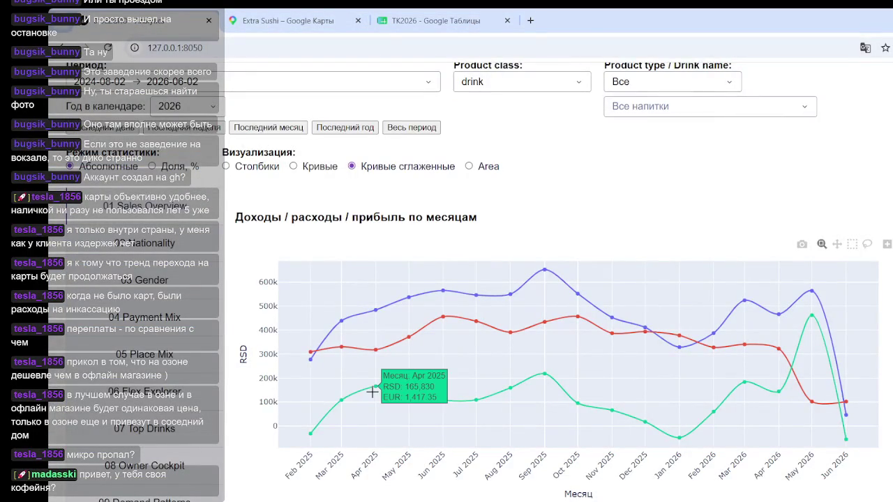
click(436, 23)
- Enter 925 in A45 and 1400 in A46
click(205, 333)
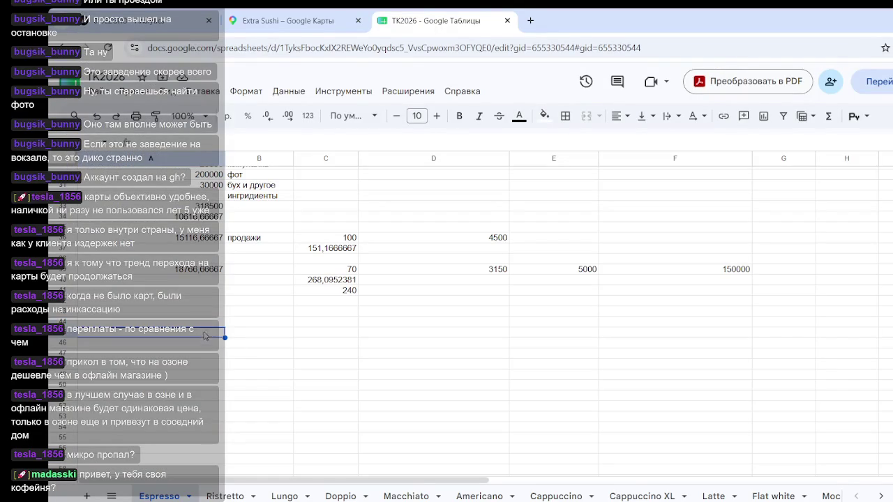
text(925)
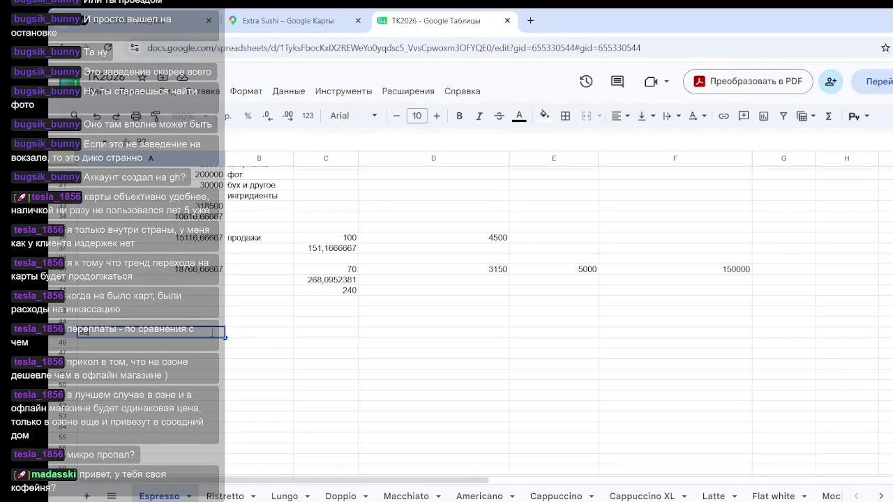
key(Return)
text(1400)
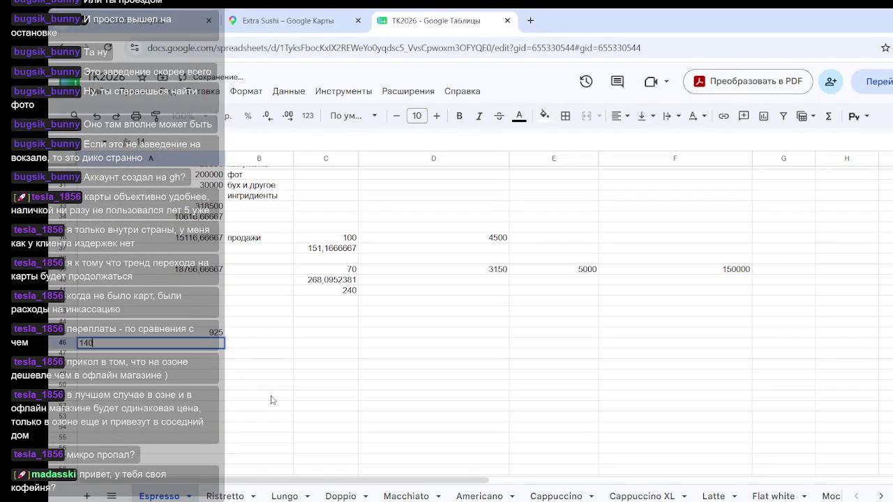
click(412, 407)
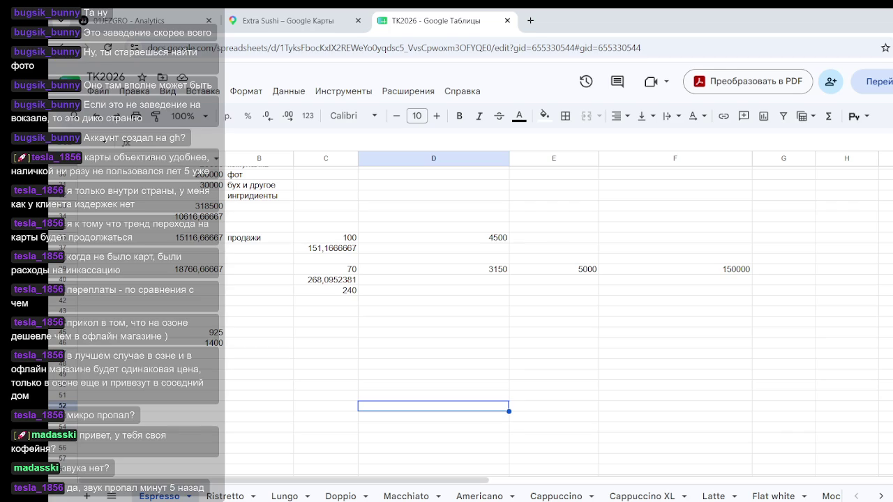
click(675, 321)
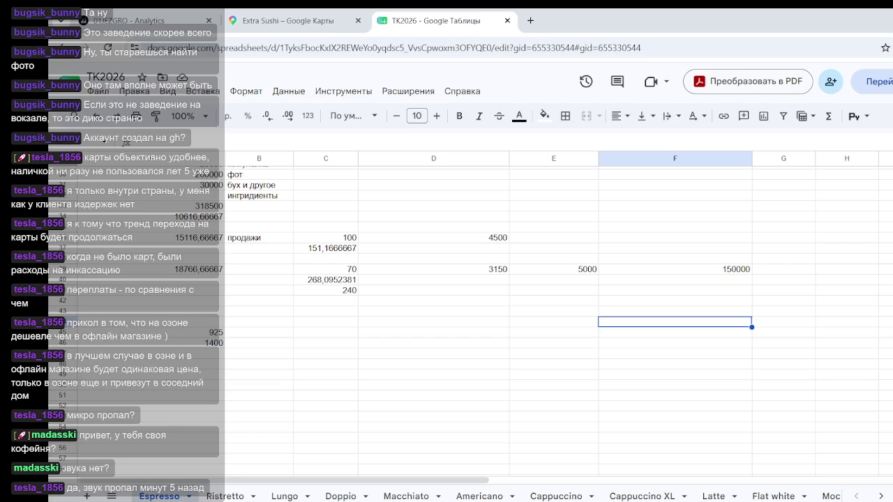
click(433, 395)
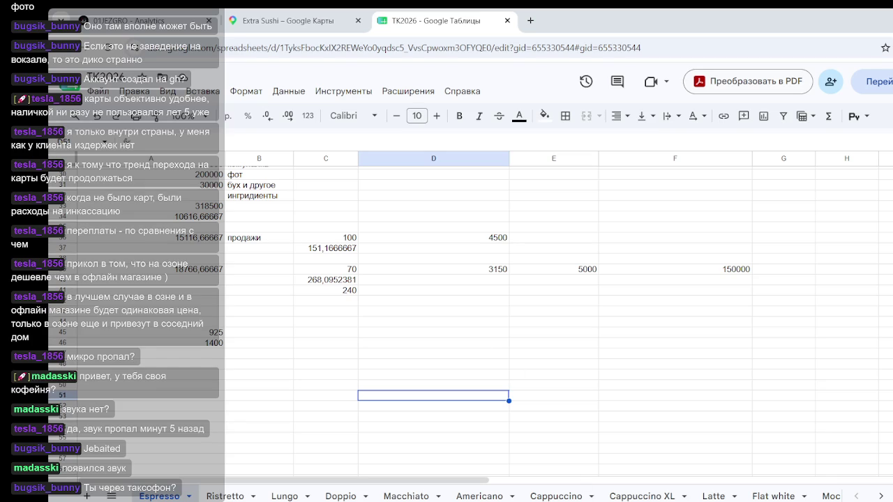
- Read profits from the dashboard chart and enter 1410 in A47 and 930 in A48
key(Home)
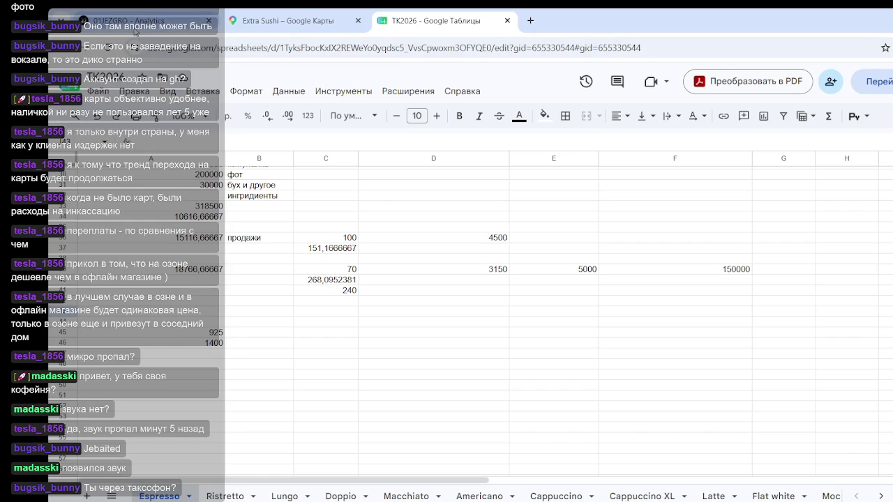
click(135, 29)
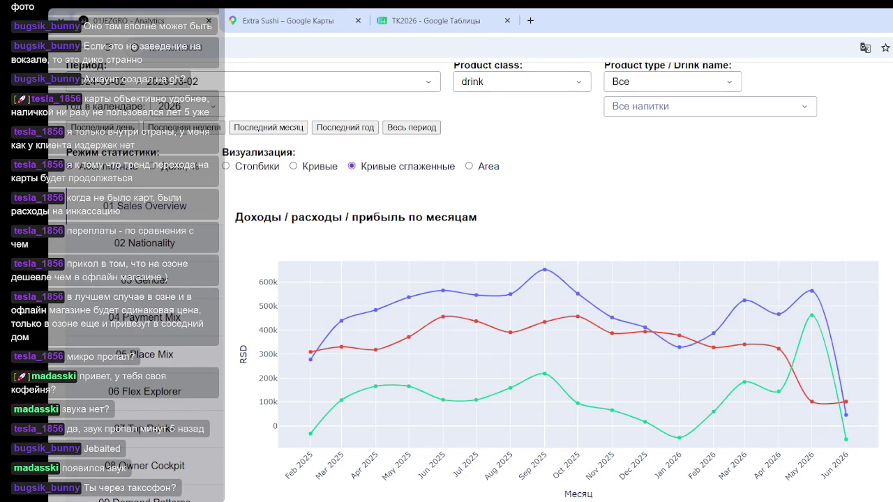
click(300, 20)
click(411, 20)
click(214, 344)
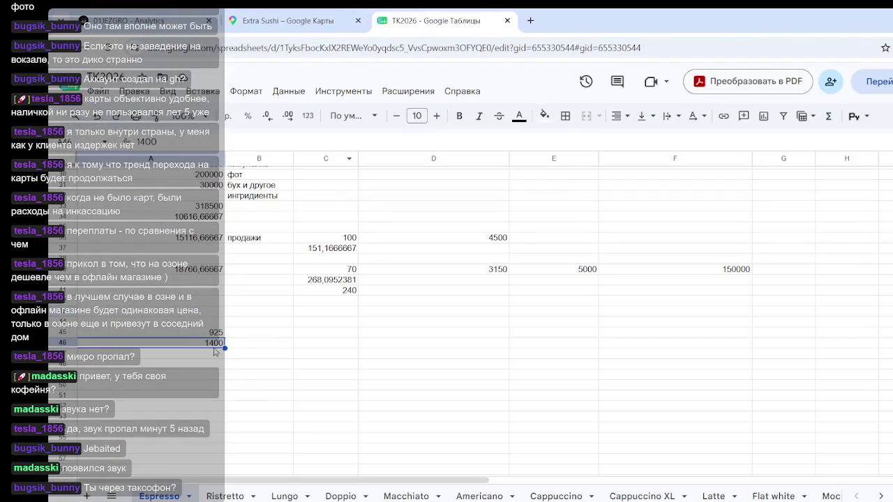
click(219, 354)
text(14)
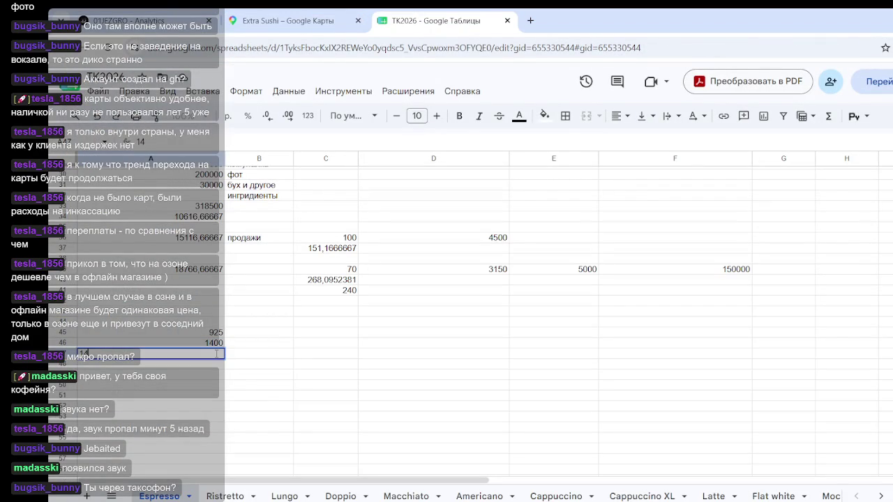
text(10)
click(214, 365)
text(930)
click(253, 395)
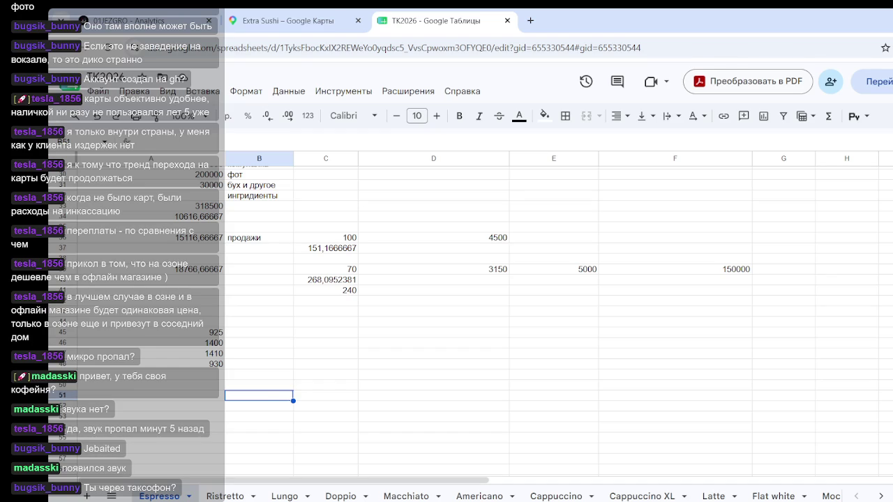
click(152, 27)
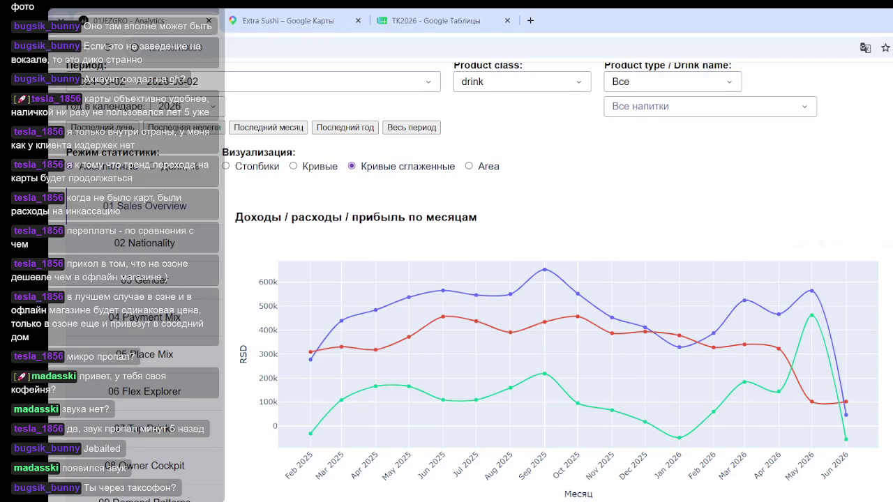
click(453, 20)
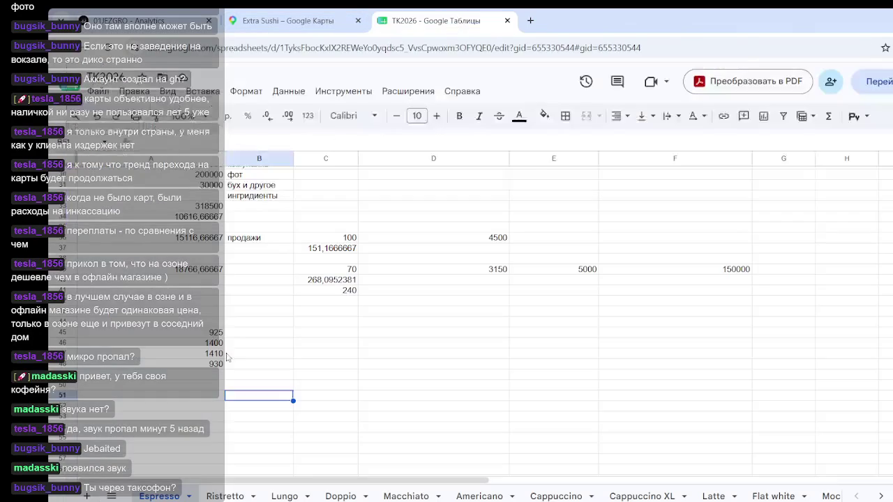
- Enter 930 in A49 and 1360 in A50 of the Espresso sheet
click(221, 388)
click(220, 375)
text(0)
key(Return)
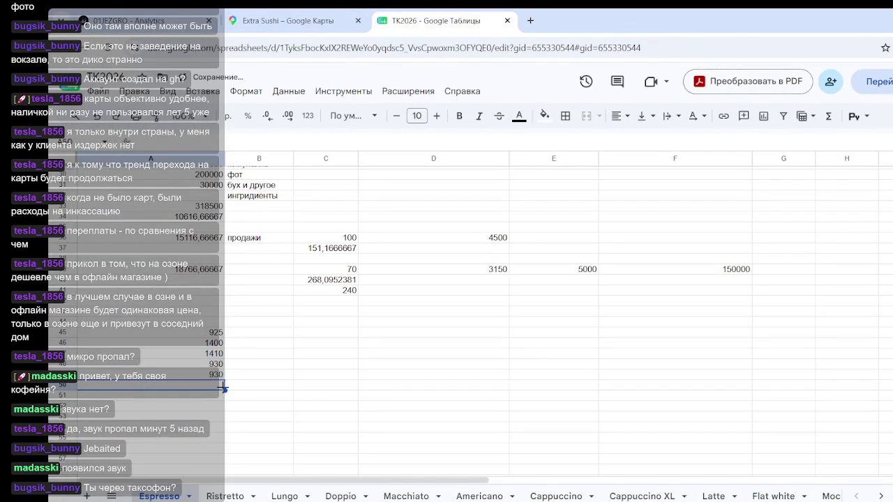
text(1460)
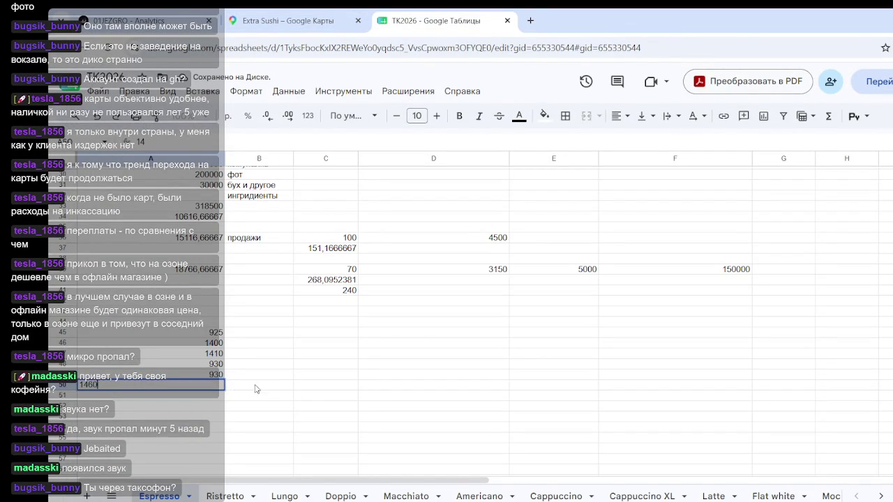
key(BackSpace)
key(BackSpace)
key(BackSpace)
text(360)
click(328, 398)
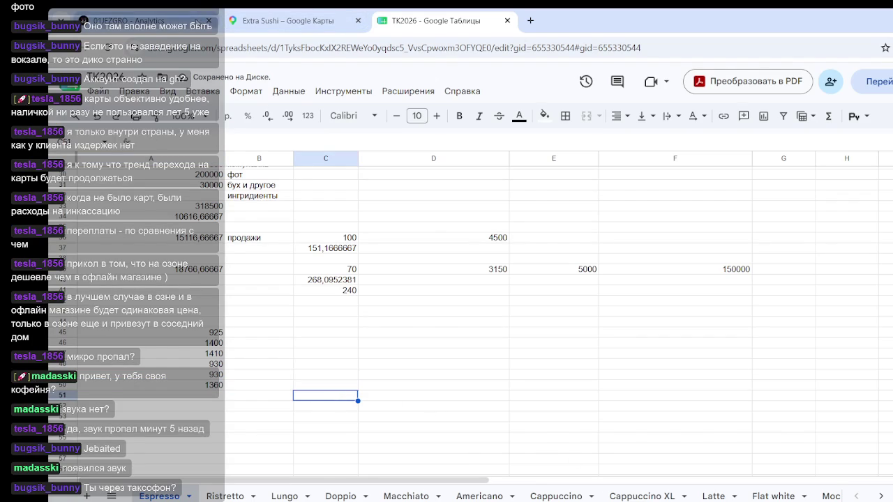
- Check the chart, then enter 1865 in A51 and 813 in A52
click(168, 21)
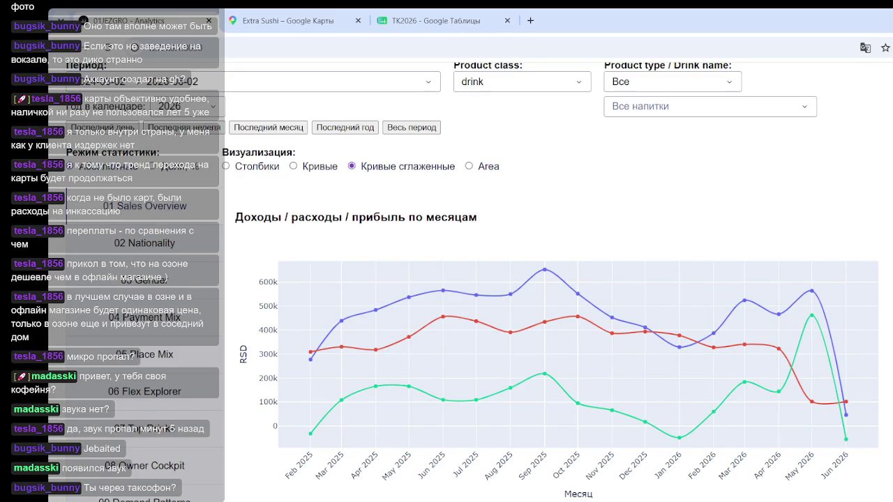
click(431, 20)
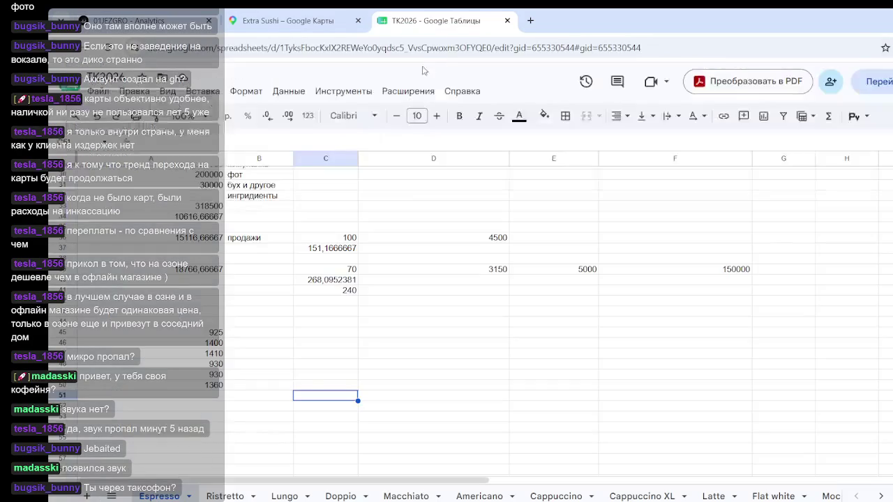
text(1865)
key(Return)
text(813)
click(282, 404)
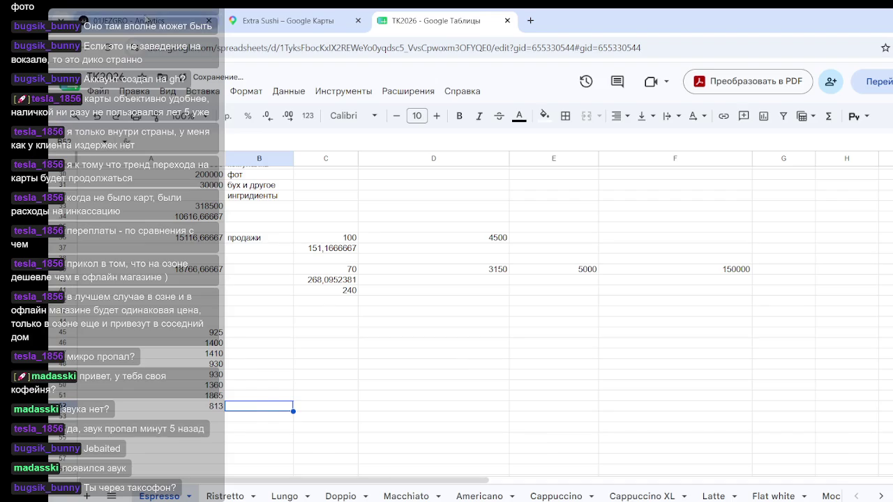
- Check the chart, then enter 561 in A53 and 148 in A54
click(145, 21)
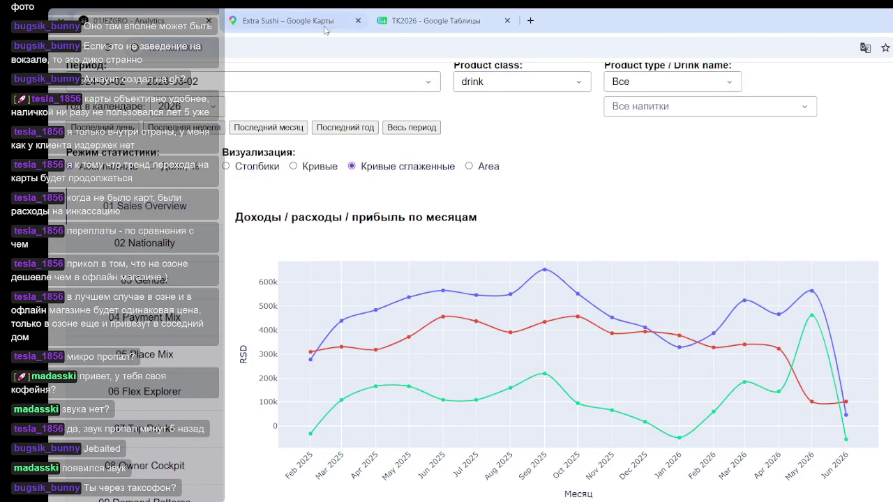
click(432, 20)
click(220, 416)
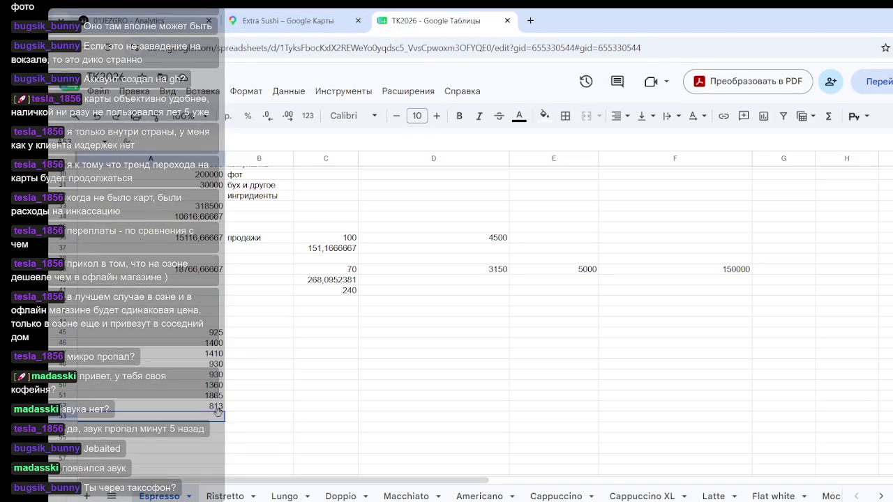
text(4)
key(BackSpace)
text(561)
key(Return)
text(148)
click(354, 398)
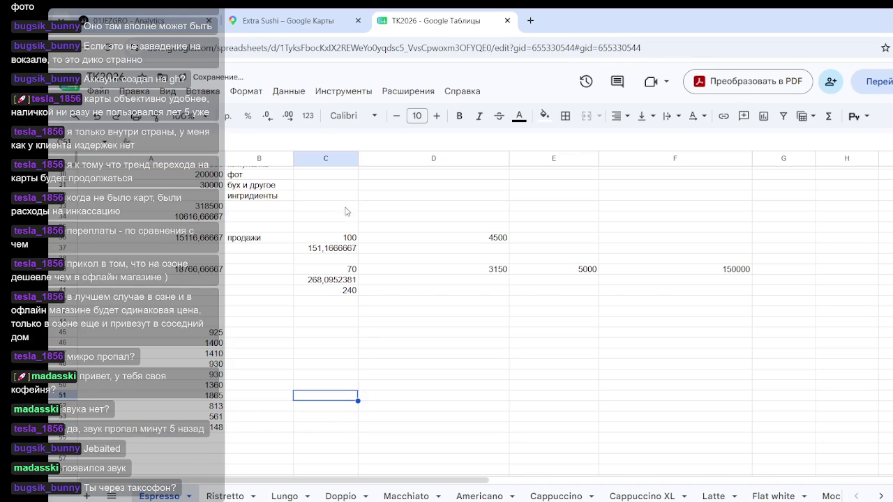
- Check the chart, then enter -416 in A55
click(154, 20)
mouse_move(646, 421)
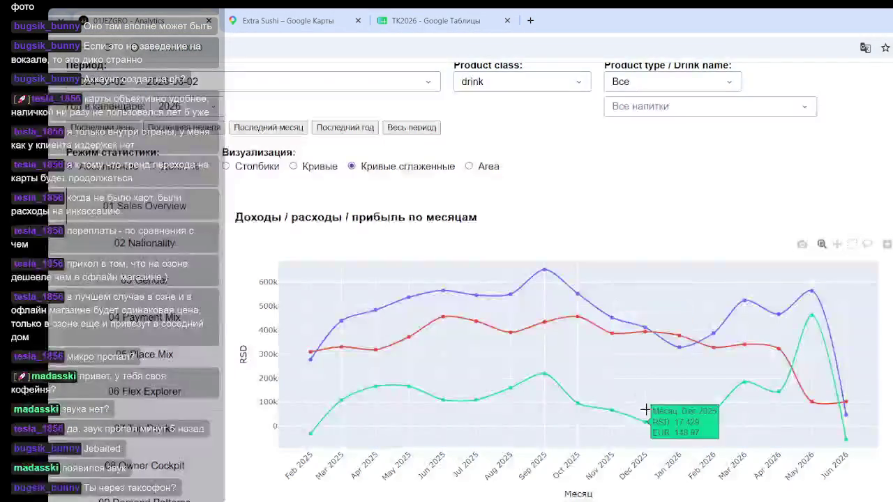
key(ctrl+shift+Tab)
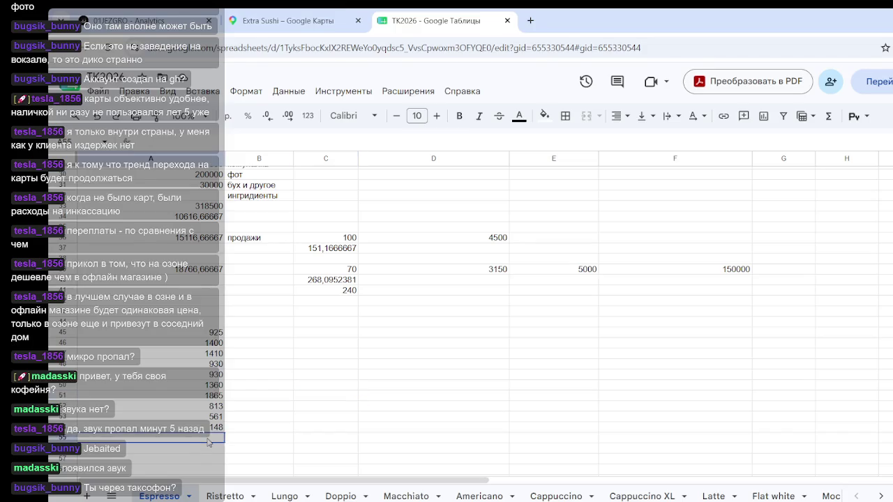
click(207, 436)
text(-416)
click(353, 417)
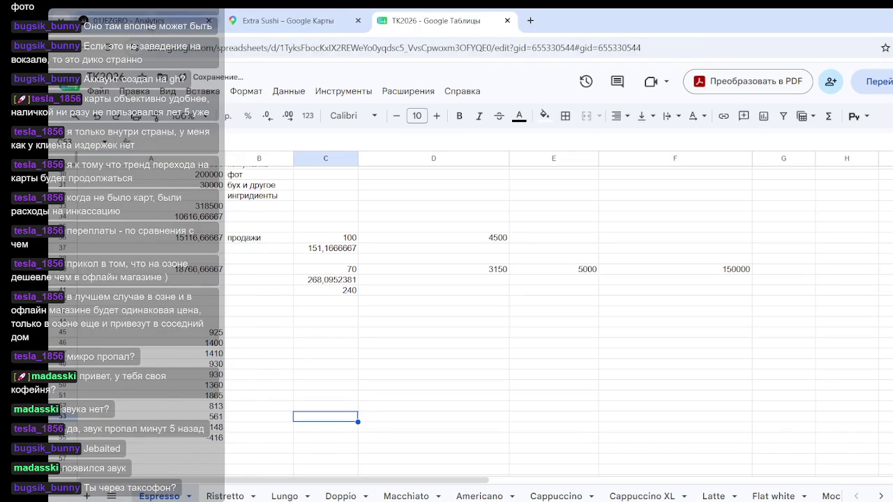
- Check the chart, then enter 510 in A56 and 1568 in A57
click(147, 21)
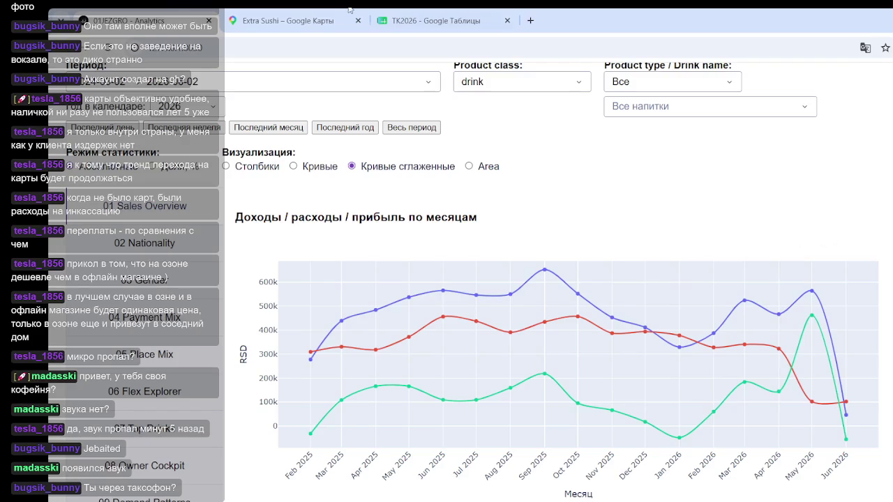
click(391, 18)
click(211, 451)
text(510)
key(Return)
text(1568)
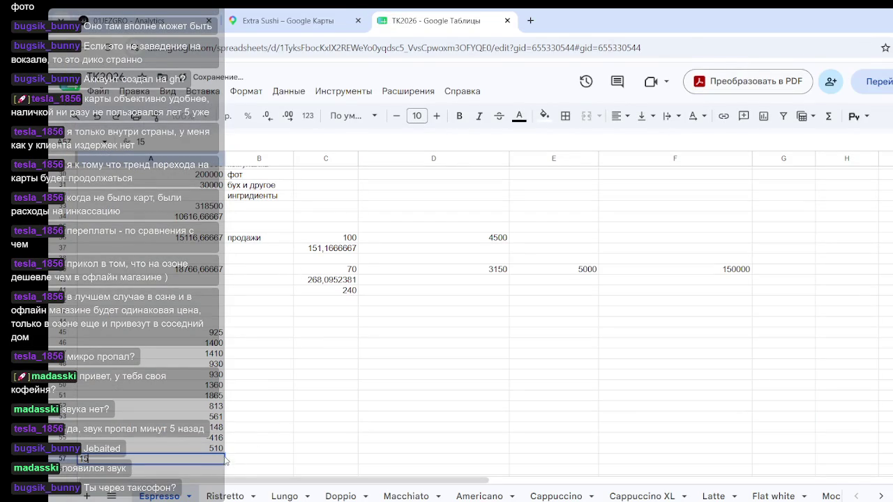
click(331, 395)
- Enter the last profit 1230 in A58 and select the range A45:A58
key(ctrl+shift+Tab)
key(ctrl+shift+Tab)
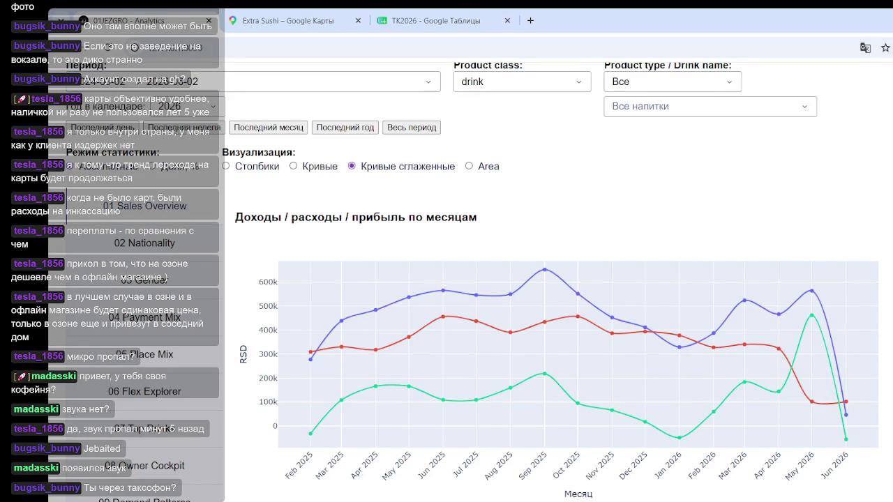
click(418, 20)
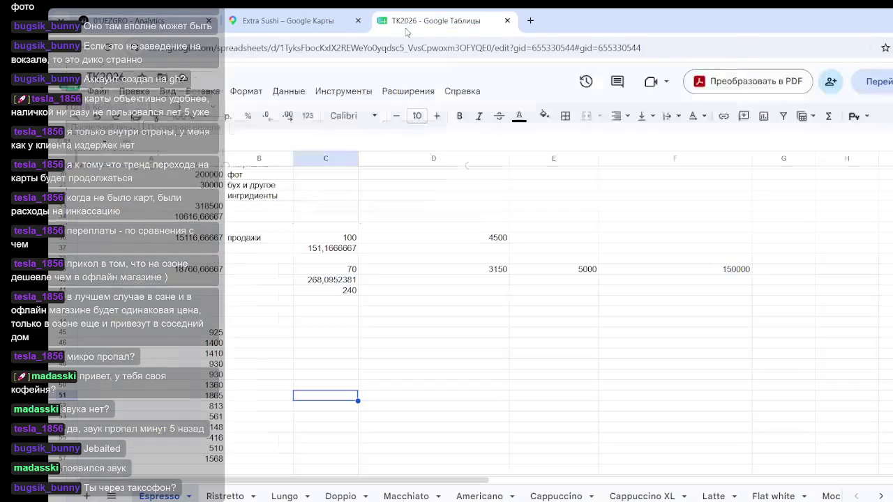
scroll(206, 391, down, 3)
click(206, 343)
text(1230)
key(Return)
drag(216, 207, 217, 356)
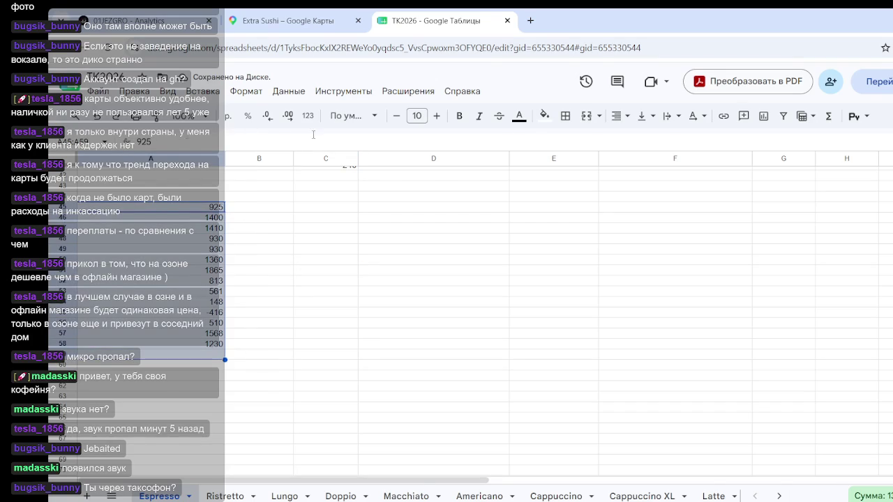
- Insert =AVERAGE(A45:A59) below the profits from the Functions menu, giving 945,2857143
click(828, 116)
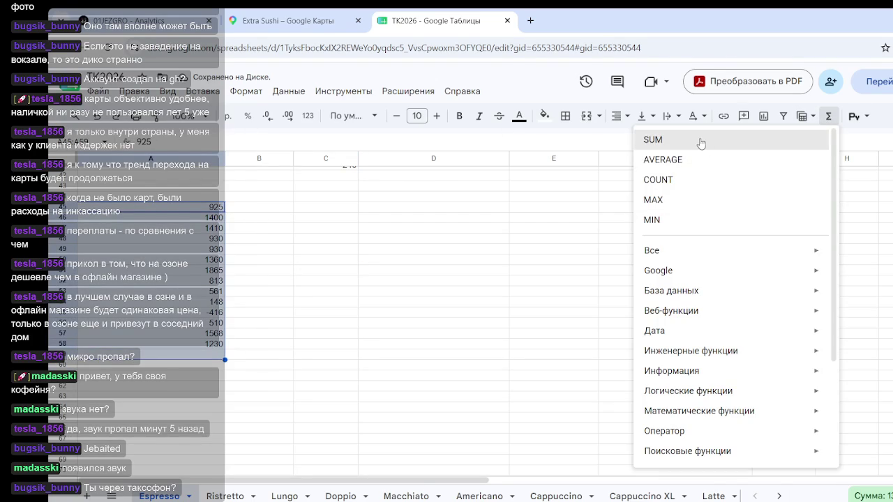
click(682, 162)
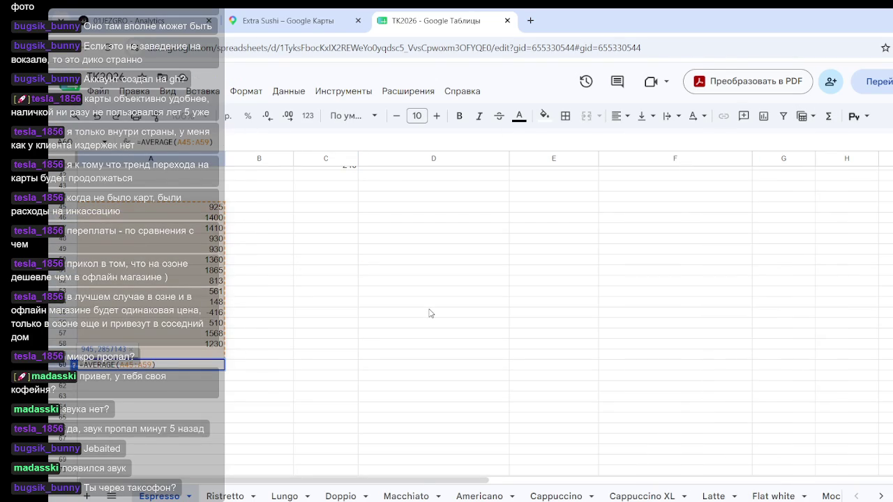
key(Return)
click(429, 313)
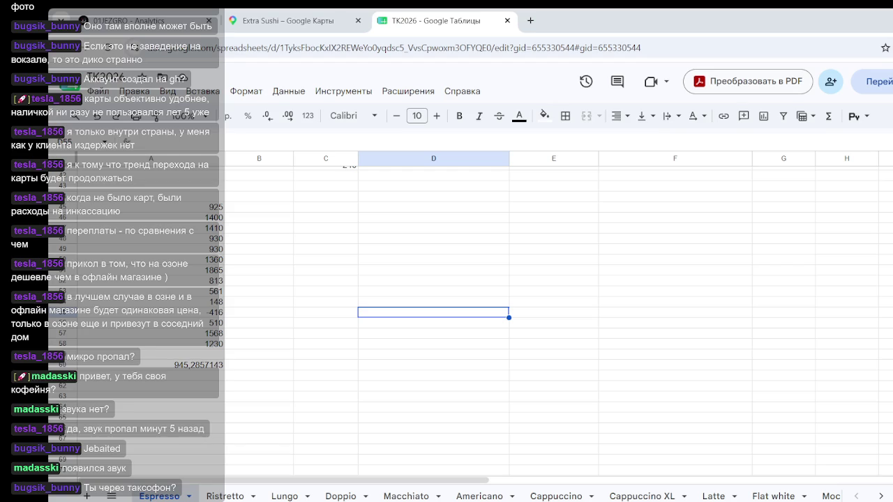
click(604, 262)
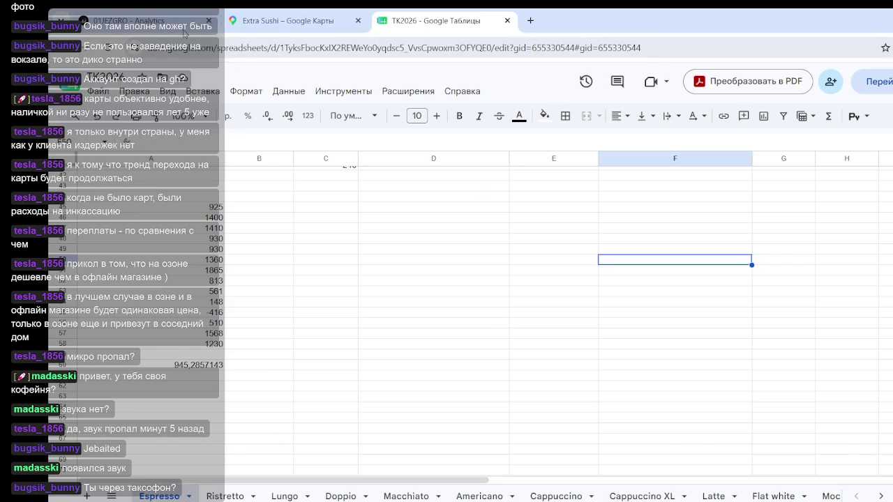
click(166, 17)
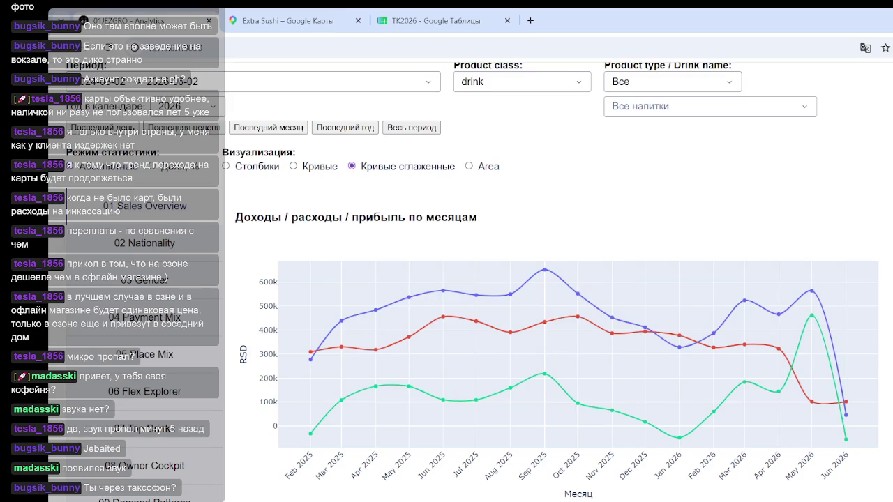
click(408, 21)
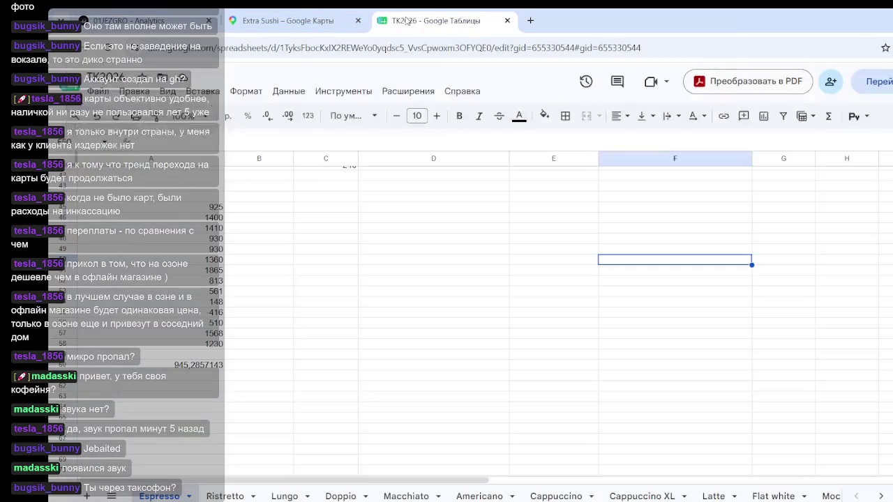
click(465, 407)
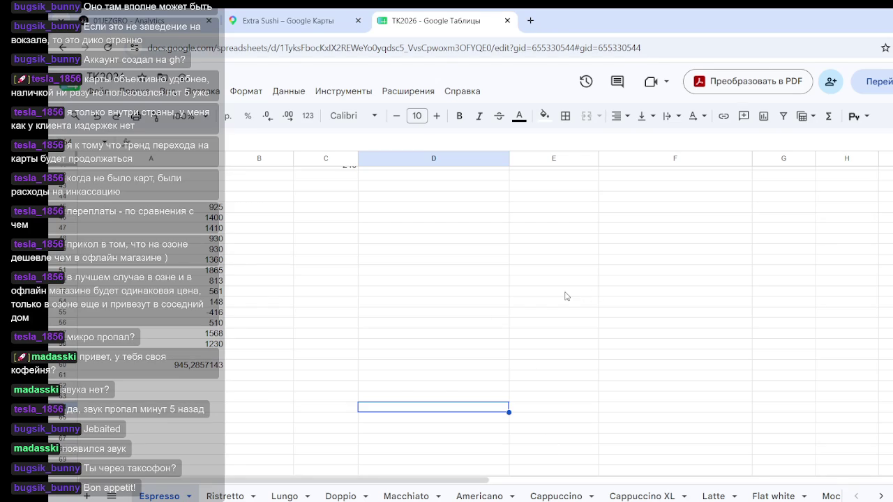
scroll(586, 293, up, 5)
- Scroll the Espresso sheet back up to the tech-card table and open a new browser tab
scroll(513, 318, up, 5)
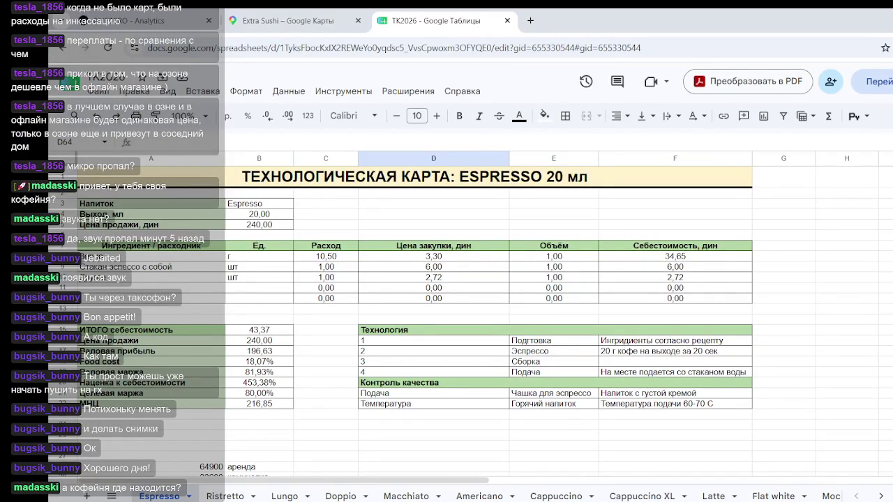
click(530, 20)
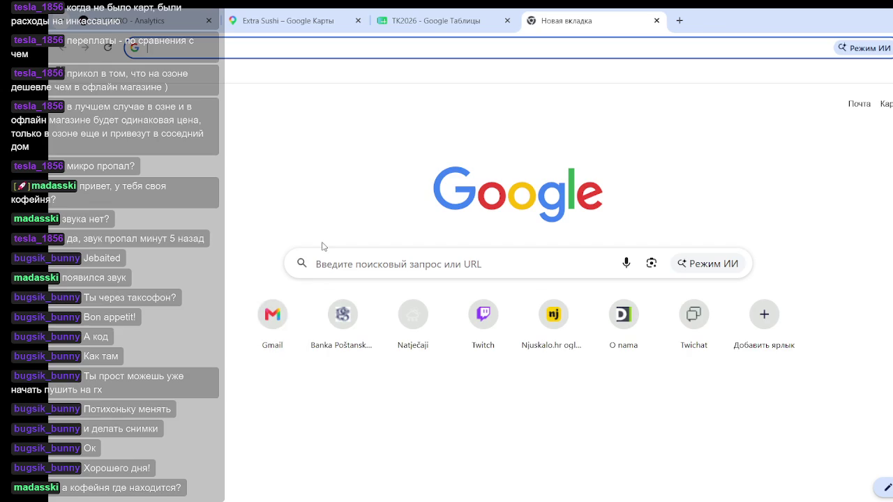
- Go to Google Maps by entering 'map' in the address bar
text(ьфз)
key(BackSpace)
key(BackSpace)
key(BackSpace)
text(map)
key(Return)
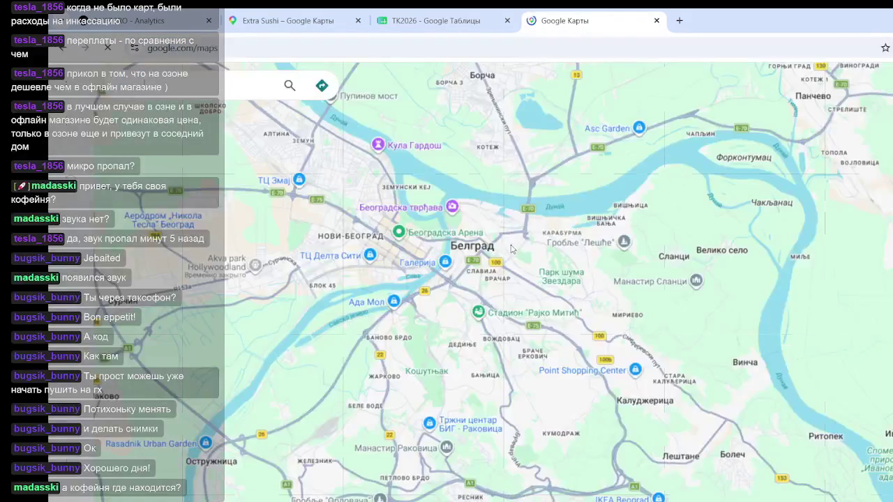
- Zoom into Vojislava Ilića in Belgrade and open the Jezgro café details page
scroll(543, 370, up, 2)
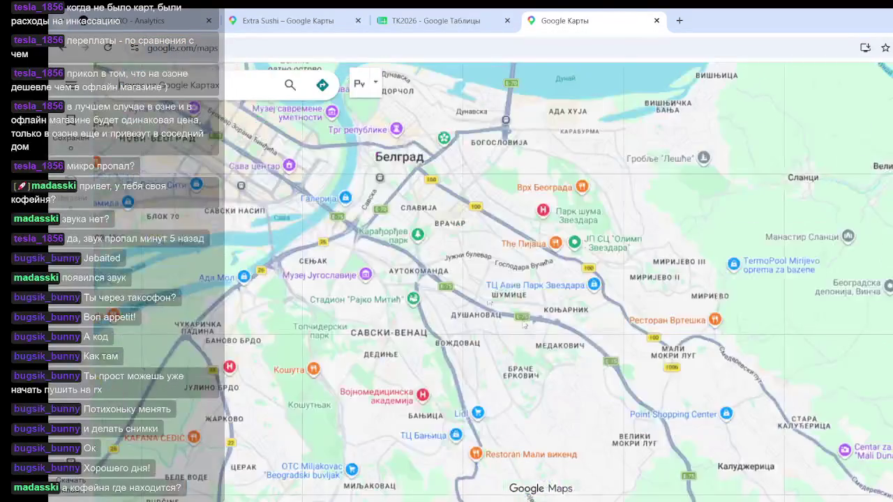
scroll(510, 243, up, 3)
scroll(558, 265, up, 1)
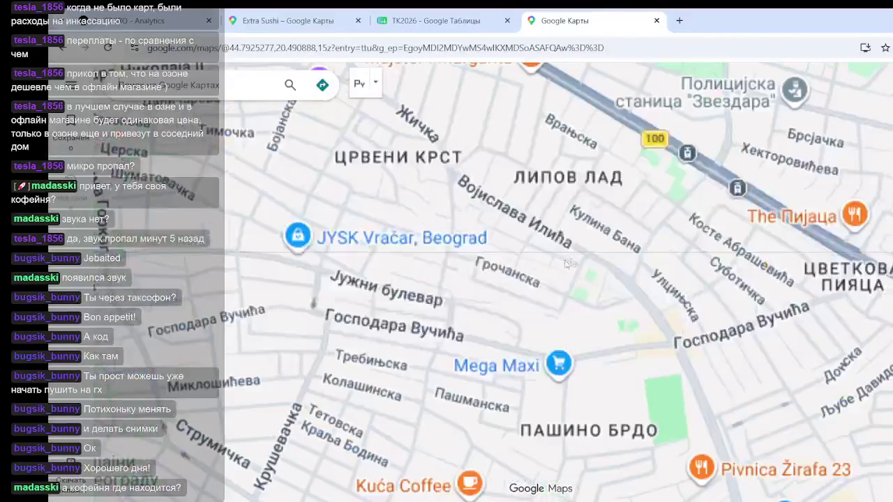
scroll(586, 279, up, 1)
scroll(584, 278, up, 1)
scroll(541, 230, up, 1)
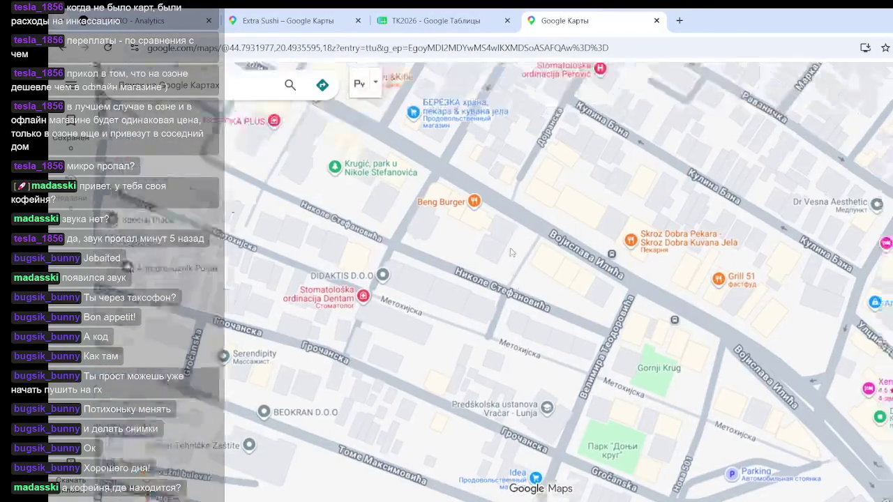
scroll(539, 253, up, 2)
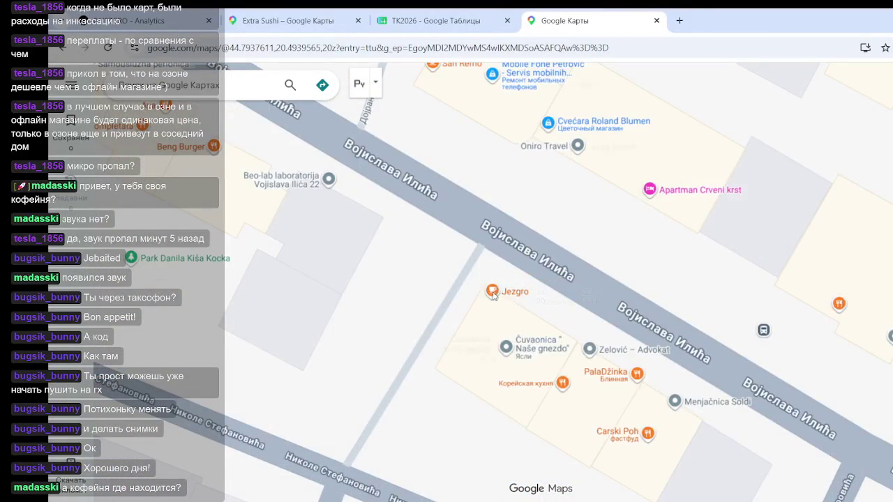
click(493, 293)
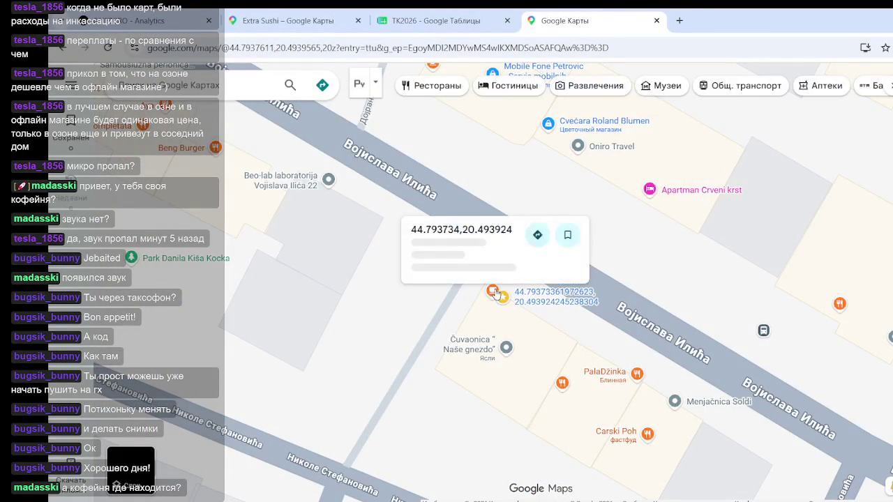
click(495, 293)
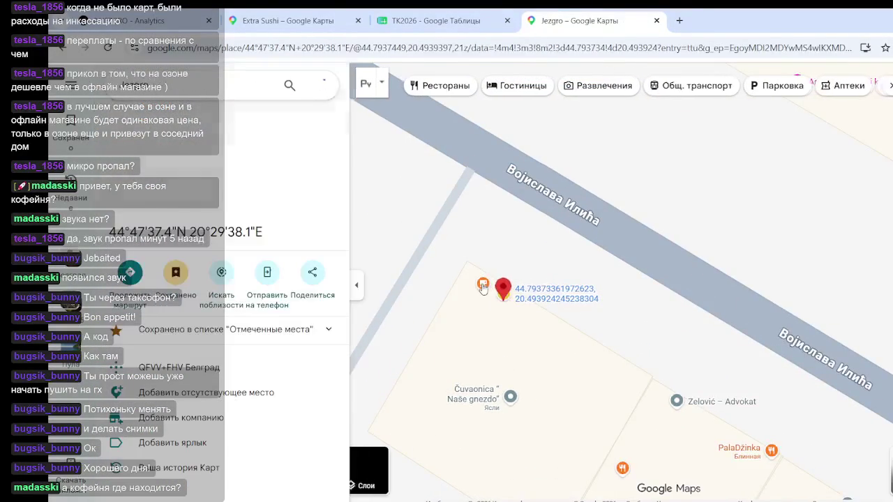
click(417, 54)
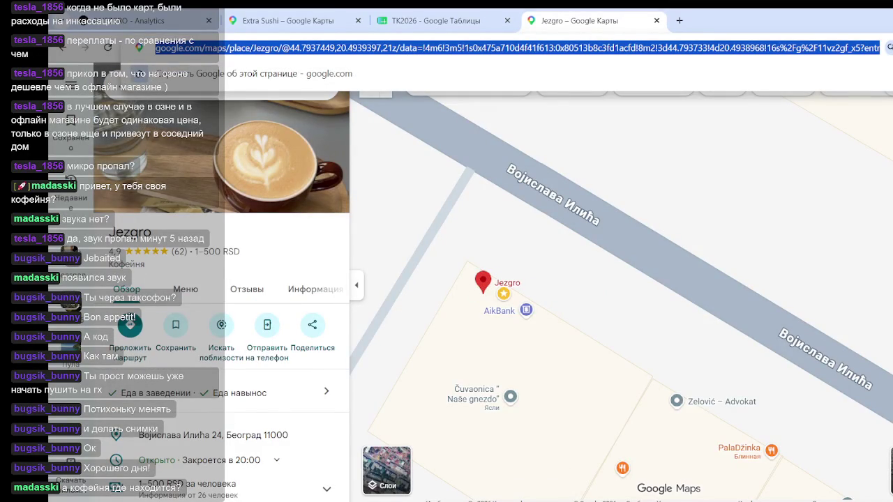
key(alt+Tab)
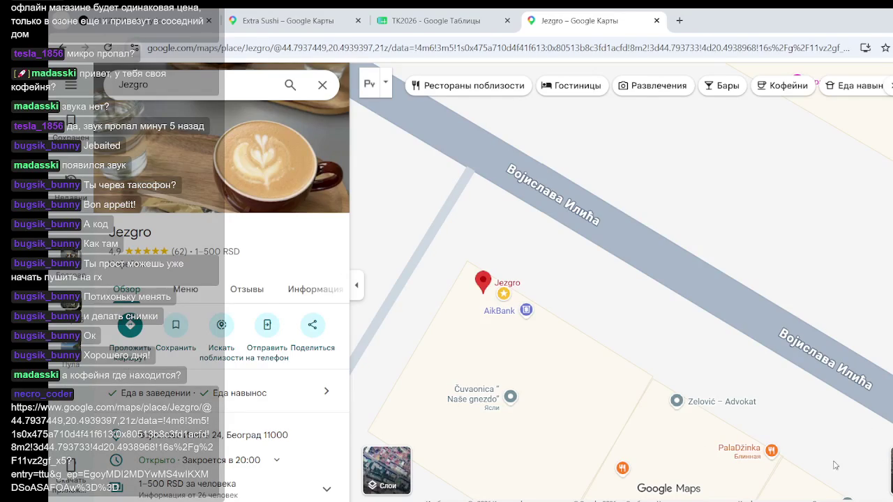
click(112, 408)
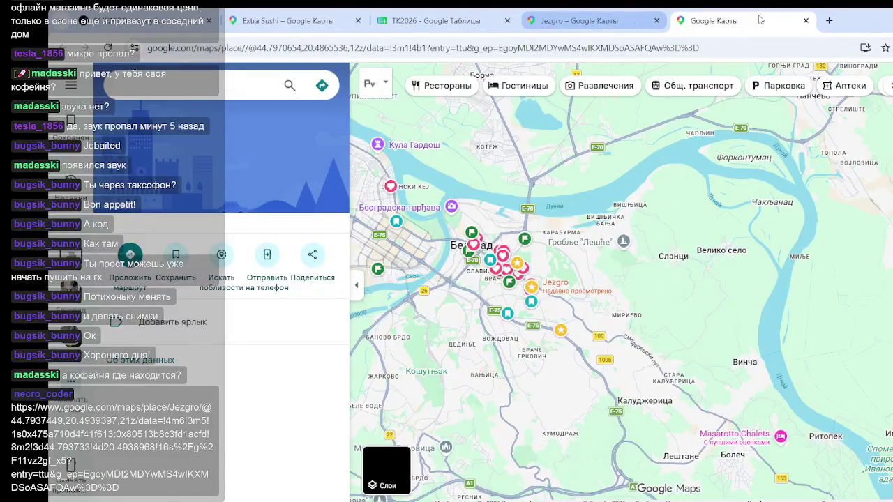
click(806, 20)
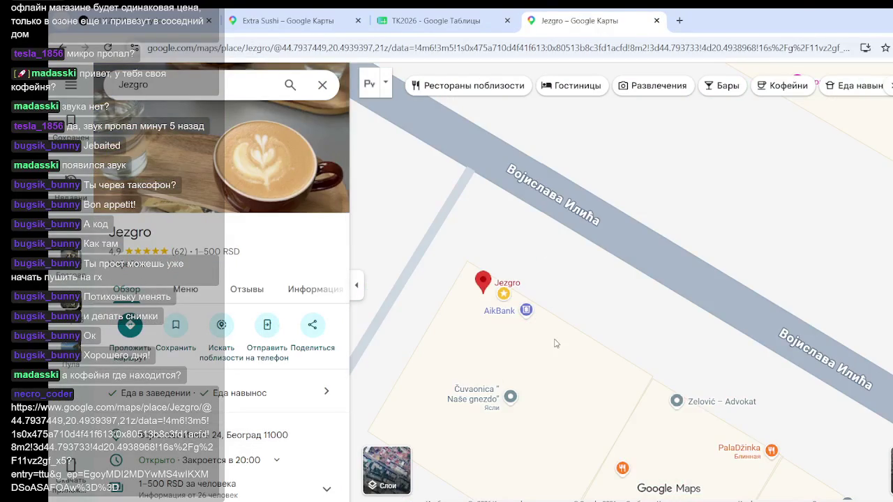
drag(491, 363, 533, 368)
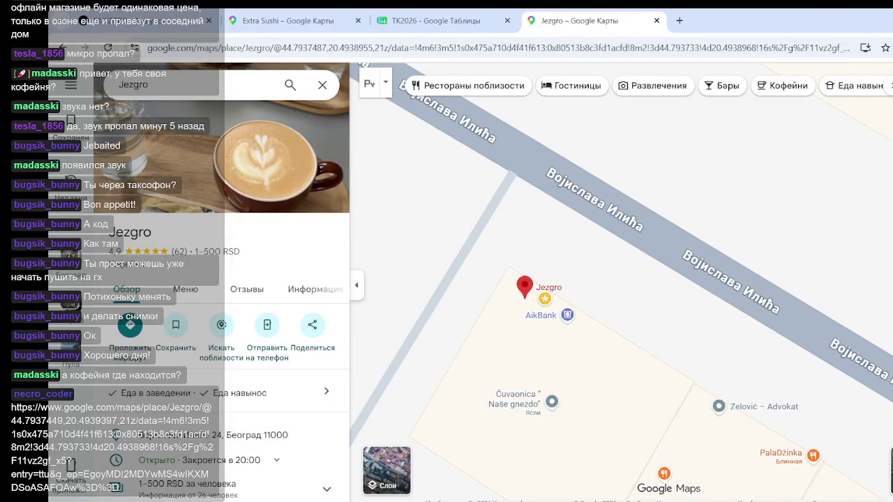